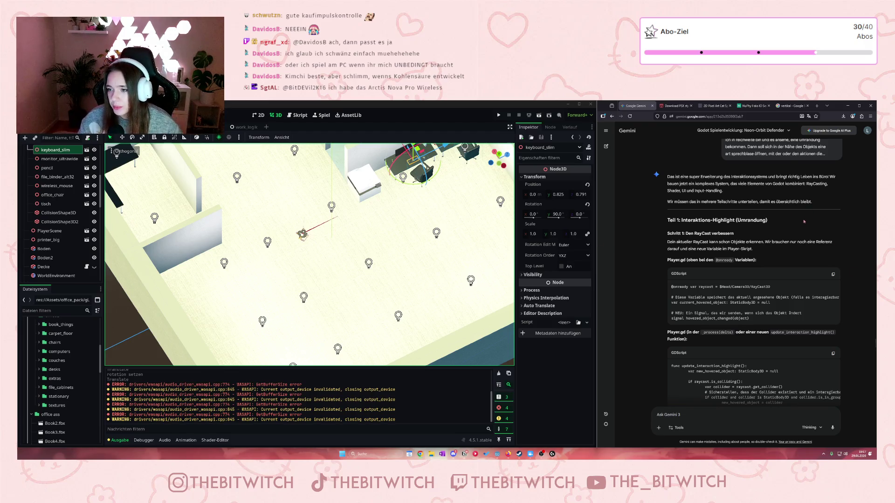
Zoom the 3D viewport into the desk area
scroll(804, 222, "up", 2)
key("ctrl")
key("ctrl")
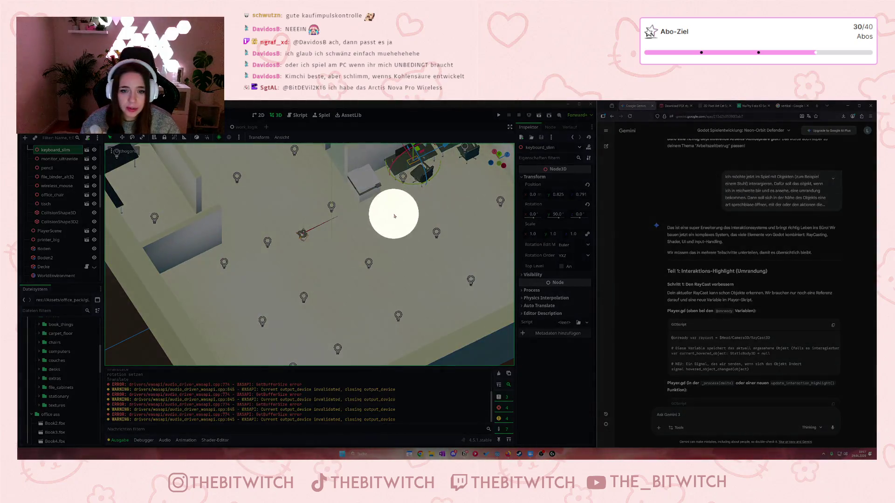
scroll(297, 241, "up", 5)
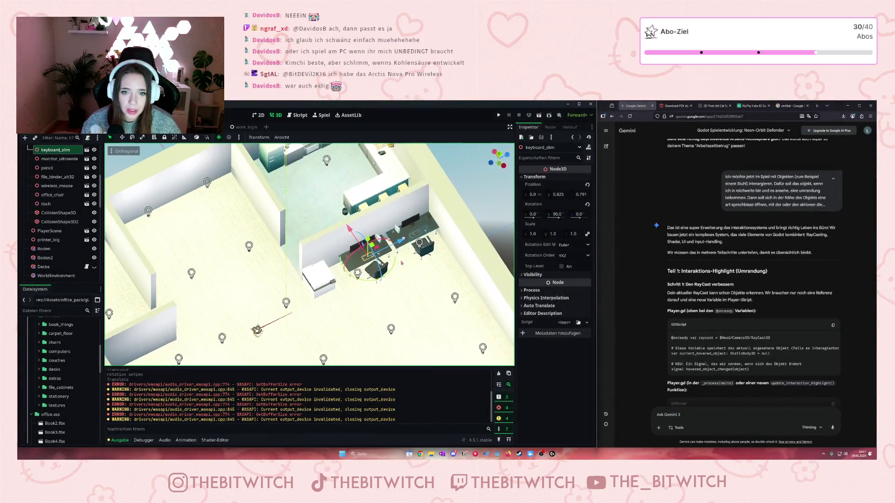
scroll(424, 287, "up", 1)
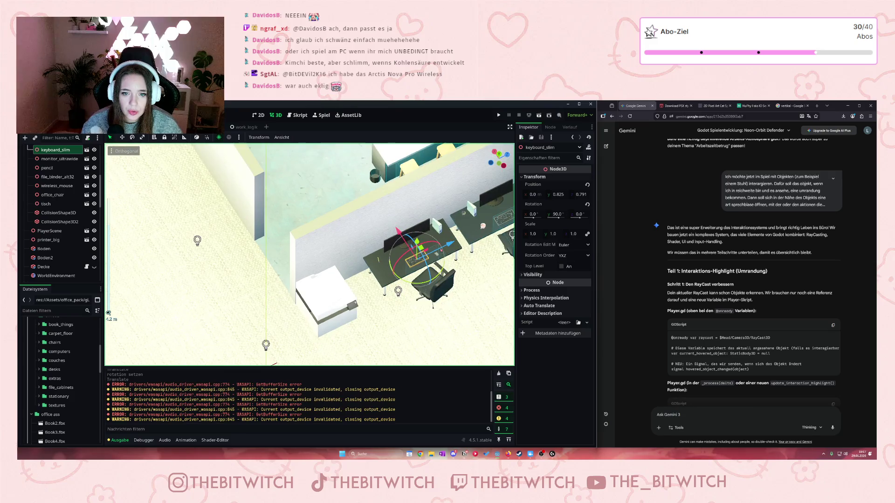
scroll(718, 198, "down", 2)
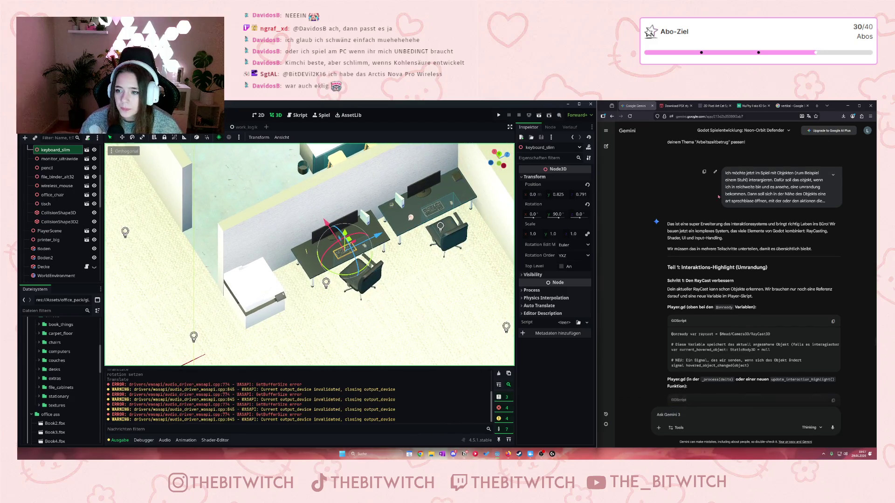
scroll(716, 201, "down", 1)
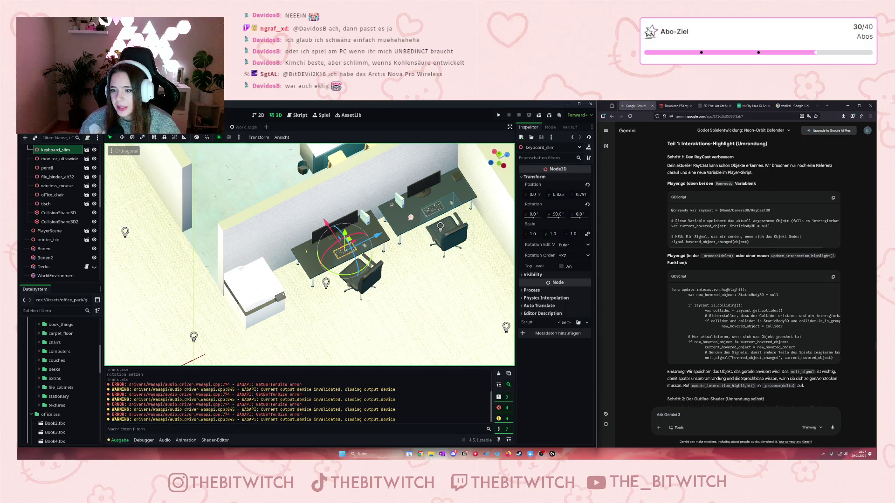
Look over Gemini's hovered-object code, then select the office_chair model
left_click_drag(744, 221, 757, 227)
left_click(782, 215)
scroll(774, 224, "right", 2)
scroll(699, 224, "left", 2)
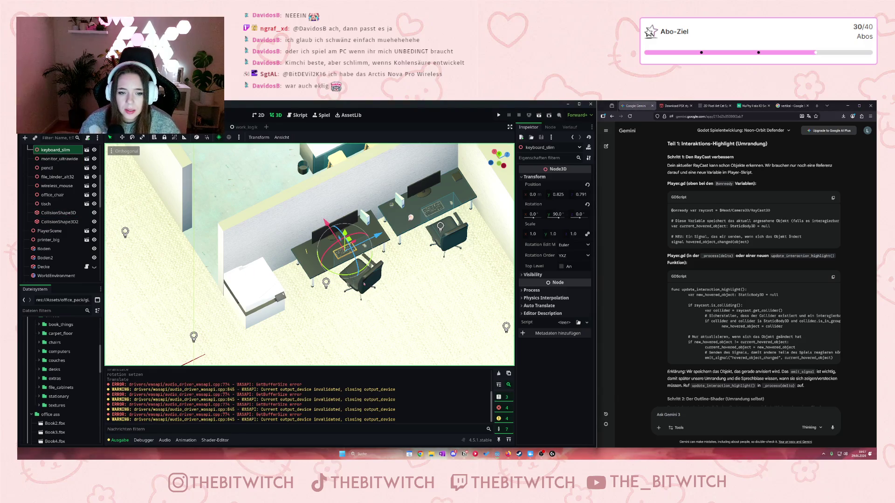
left_click(52, 195)
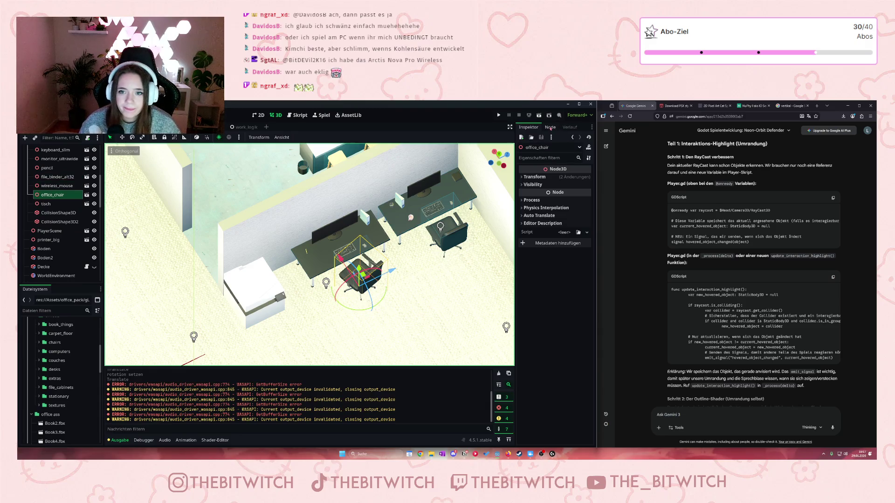
Add office_chair to the 'interactable' group, save the office scene, and go to PlayerScene
left_click(551, 127)
left_click(528, 169)
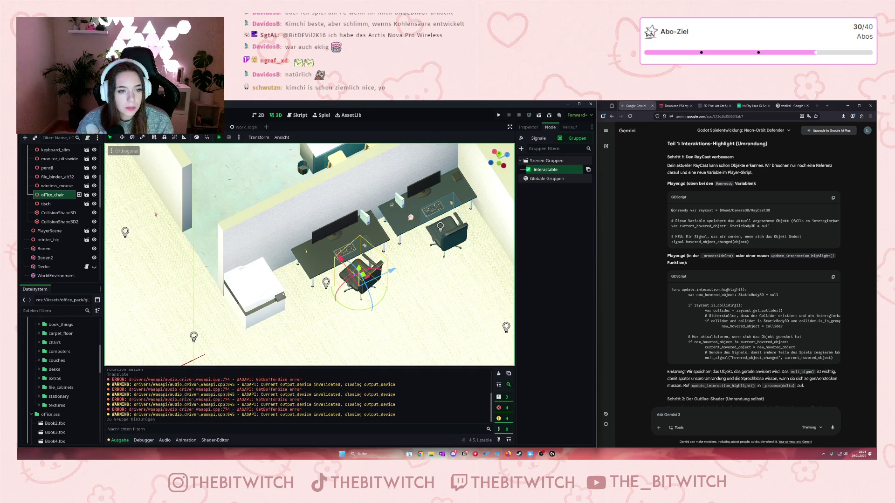
left_click(155, 214)
key("ctrl+s")
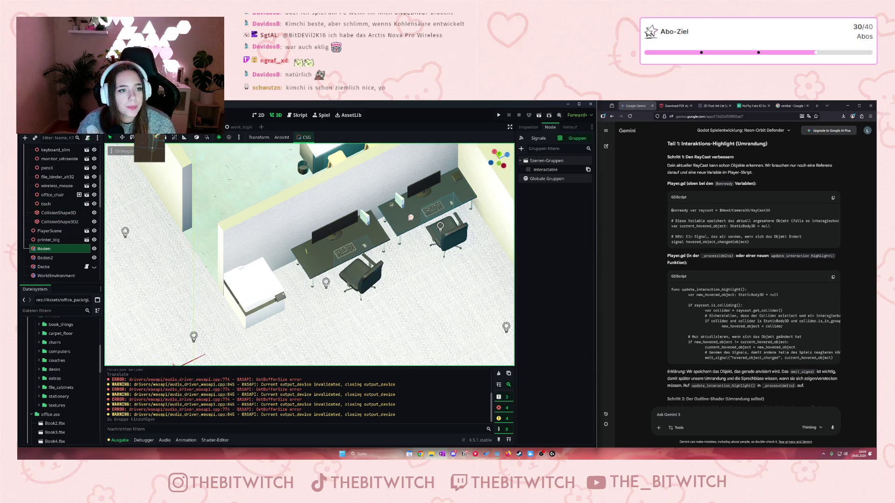
key("ctrl+Tab")
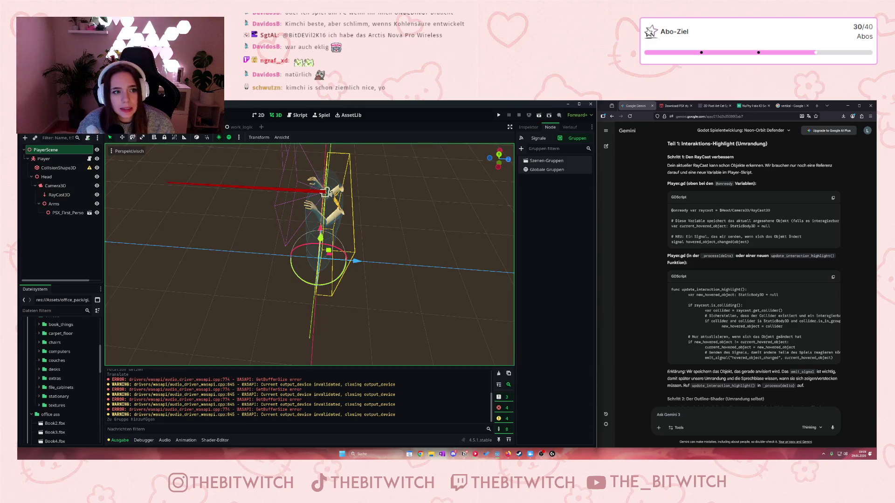
Open the Player's player.gd at check_interaction() and undo the accidental line break
left_click(89, 159)
left_click(89, 159)
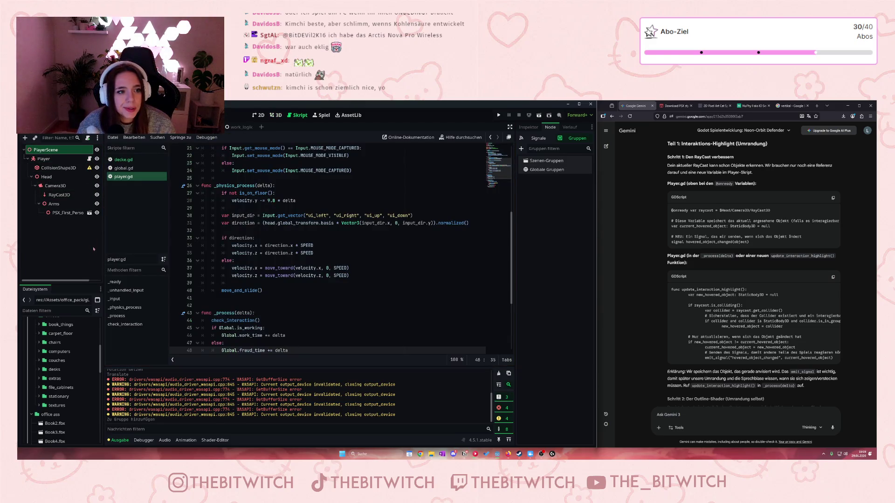
scroll(204, 239, "down", 1)
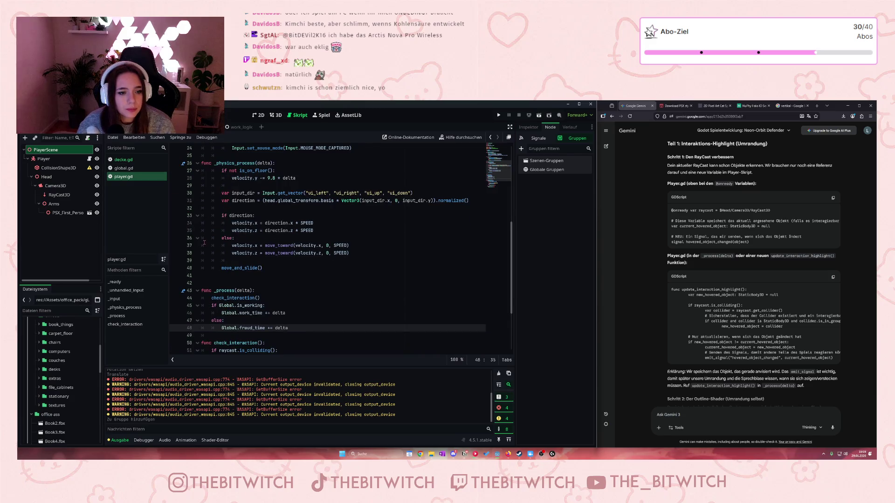
scroll(243, 208, "down", 3)
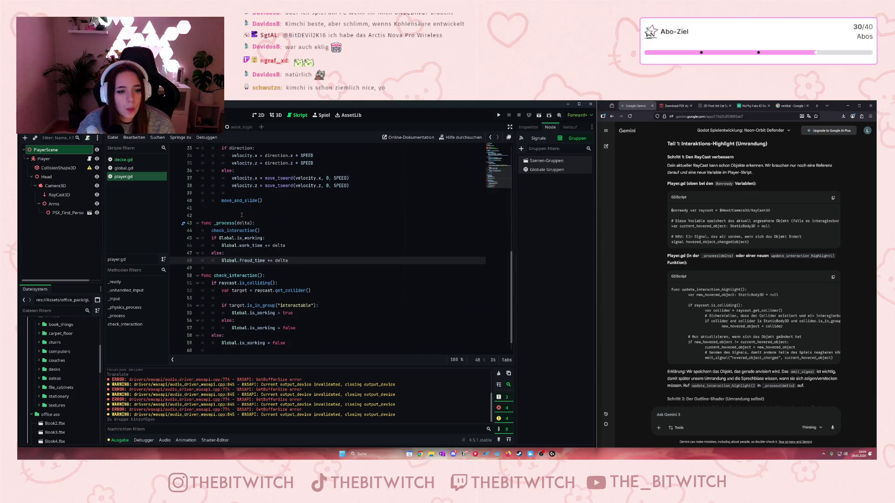
scroll(220, 303, "down", 1)
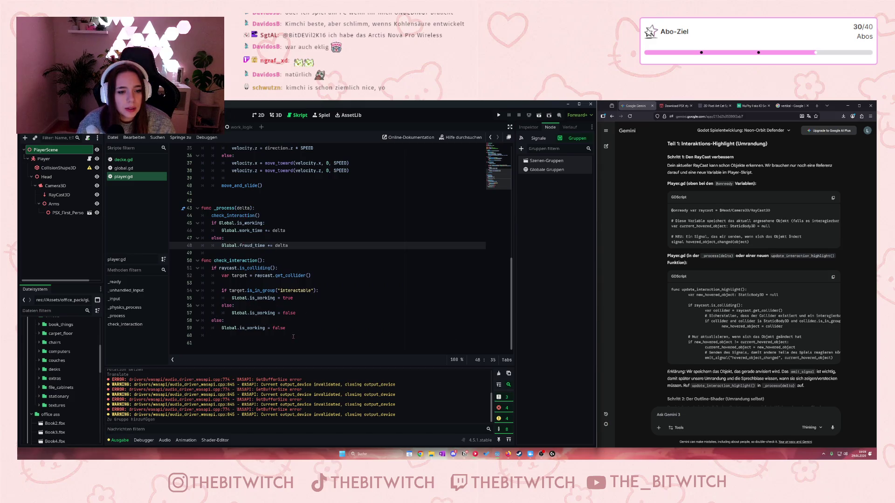
left_click_drag(293, 337, 217, 261)
left_click_drag(242, 298, 267, 343)
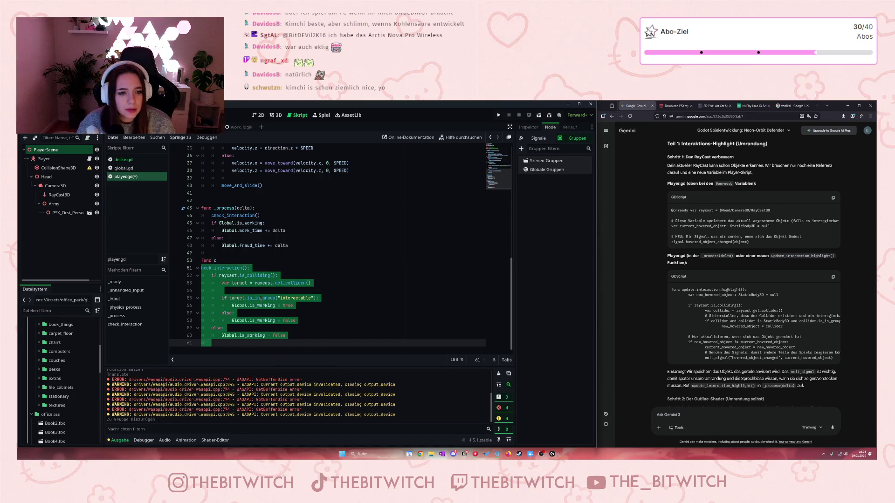
key("ctrl+z")
key("ctrl+z")
key("ctrl+z")
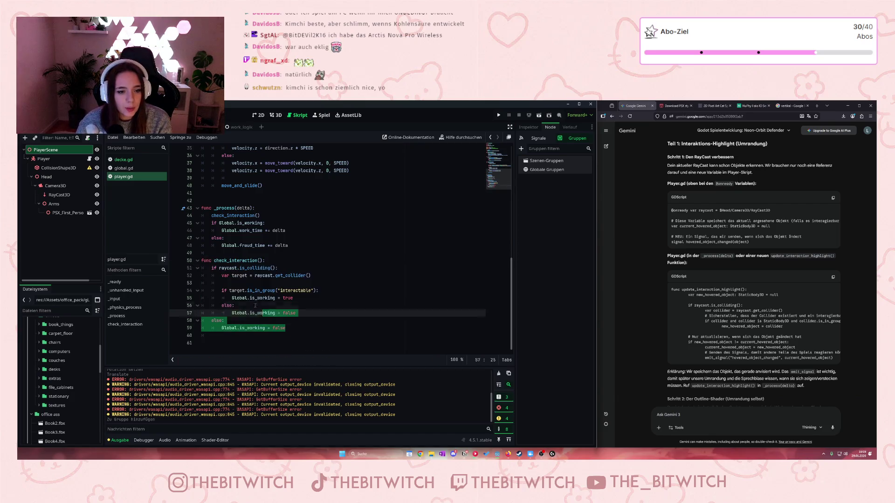
Review check_interaction's header, target assignment and get_collider lines by selecting them
left_click_drag(255, 306, 196, 260)
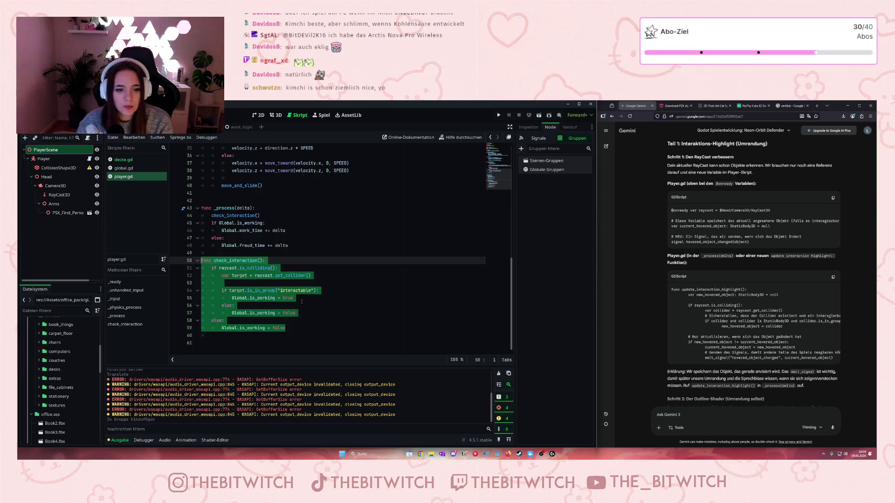
mouse_move(228, 283)
left_mouse_down()
mouse_move(242, 298)
mouse_move(184, 261)
left_mouse_up()
mouse_move(311, 276)
left_mouse_down()
mouse_move(196, 260)
mouse_move(214, 261)
left_mouse_up()
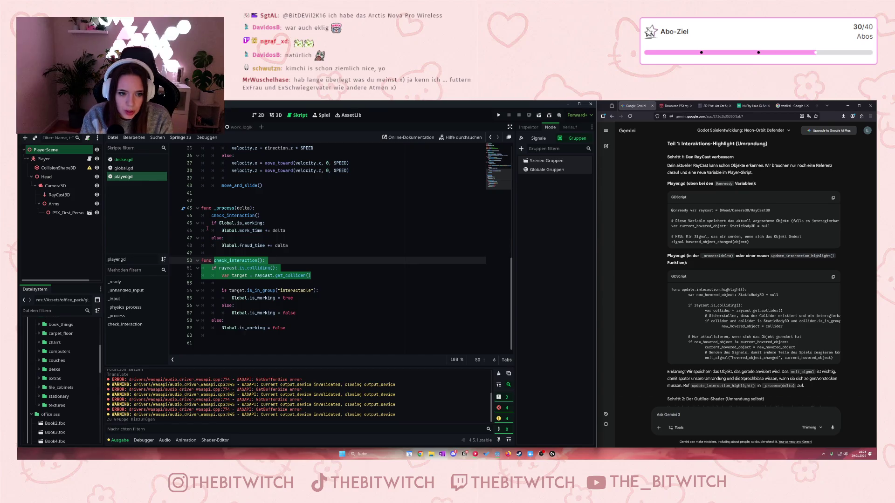
left_click(272, 276)
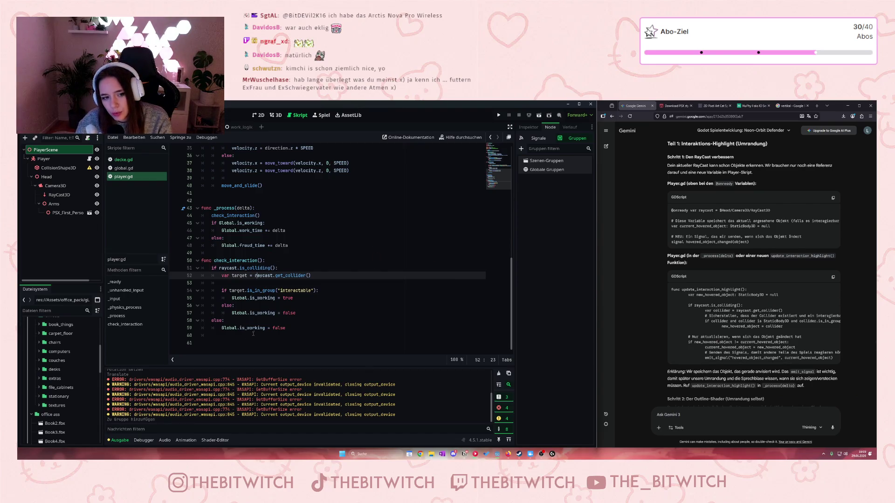
left_click_drag(213, 261, 259, 261)
left_click(272, 282)
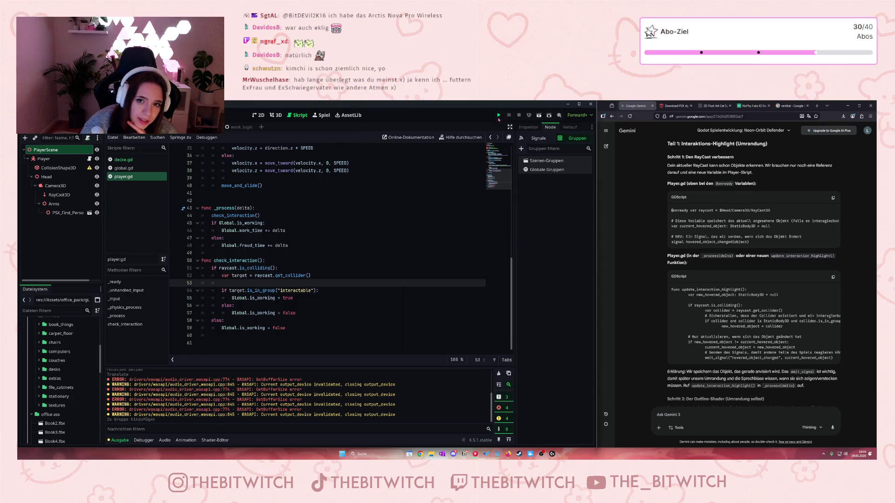
Run the game and walk toward the desks alongside the white counter
left_click(498, 117)
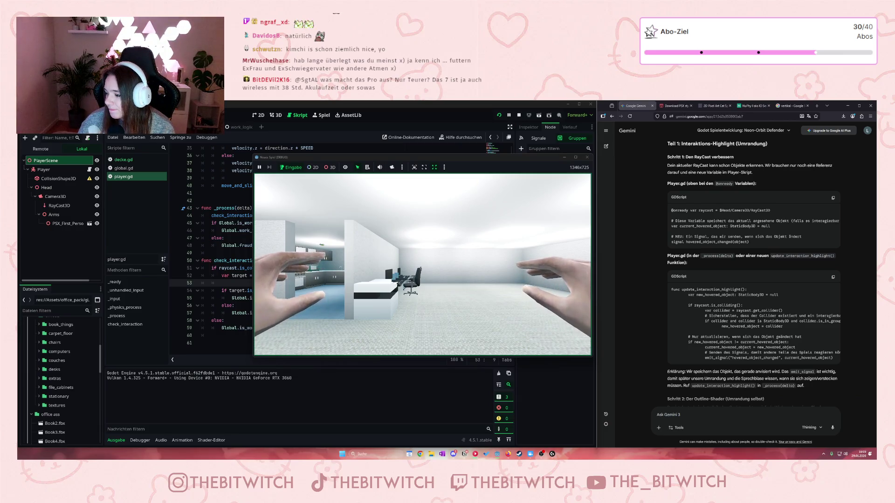
mouse_move(423, 264)
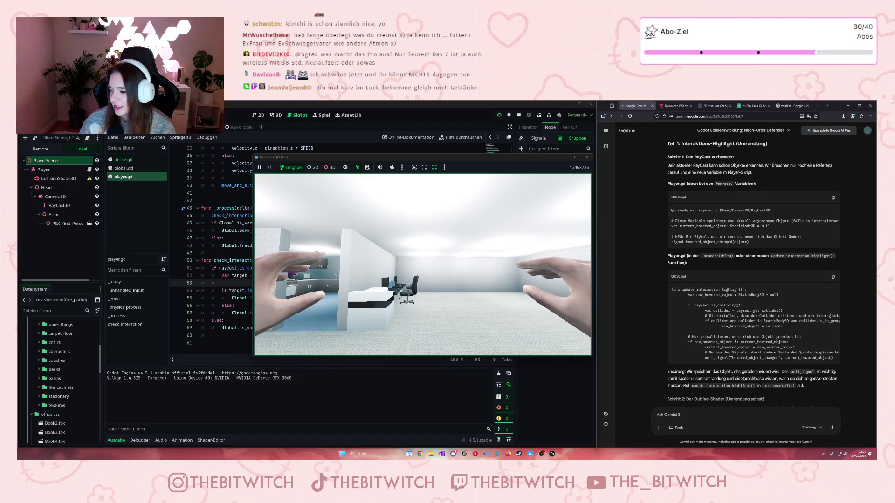
key("w")
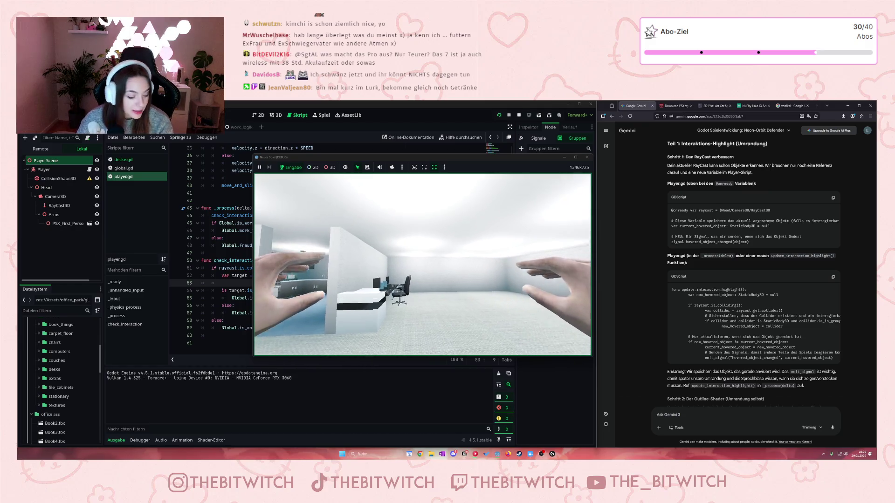
key("a")
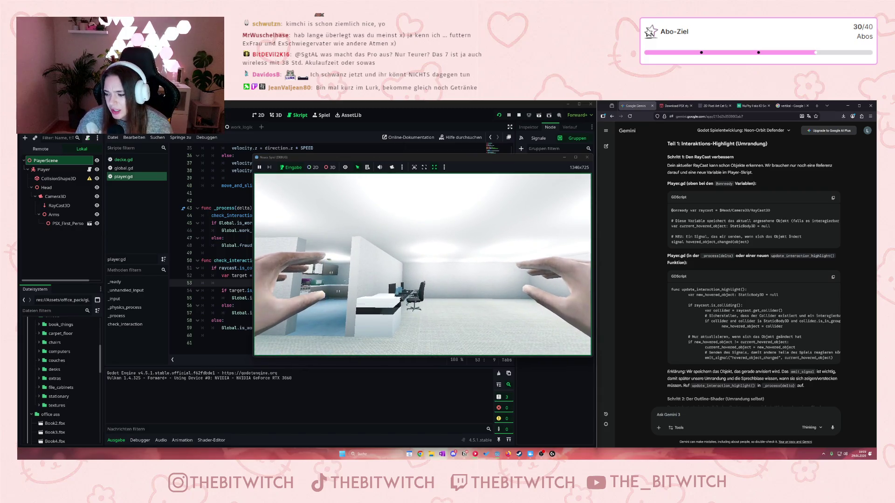
key("w")
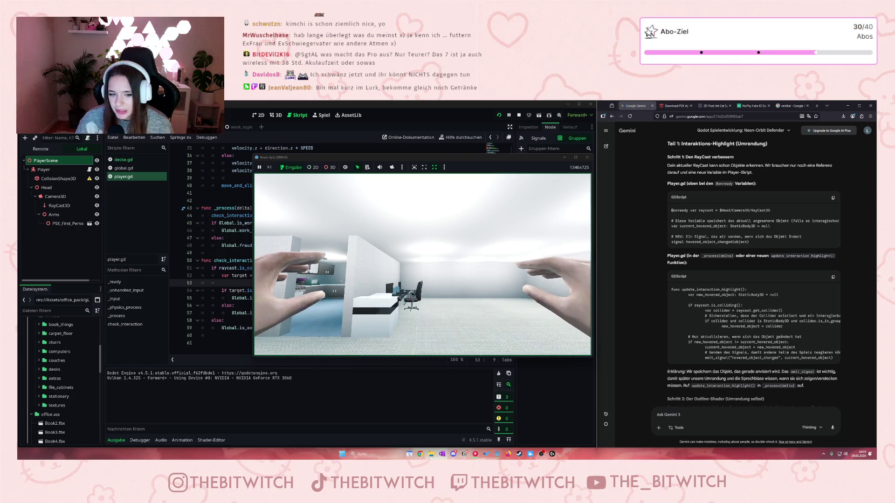
key("w")
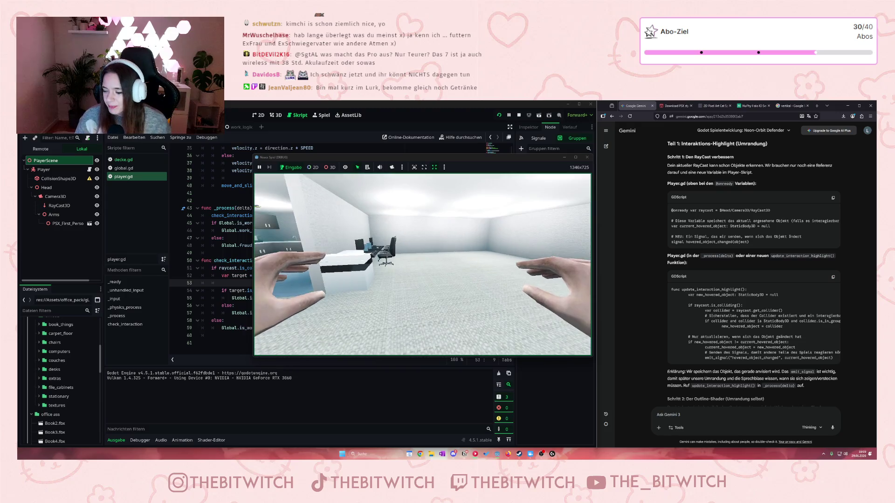
key("w")
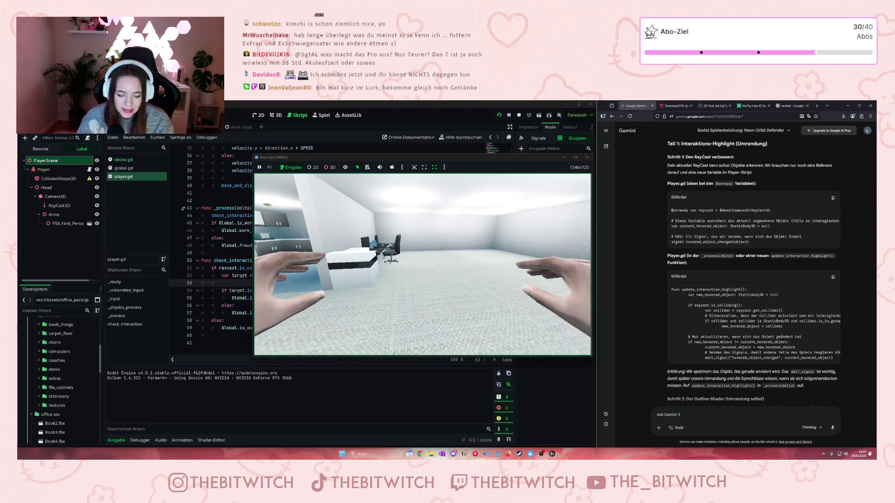
key("w")
Back away, approach and circle the office chair, then turn toward the desks
key("s")
key("w")
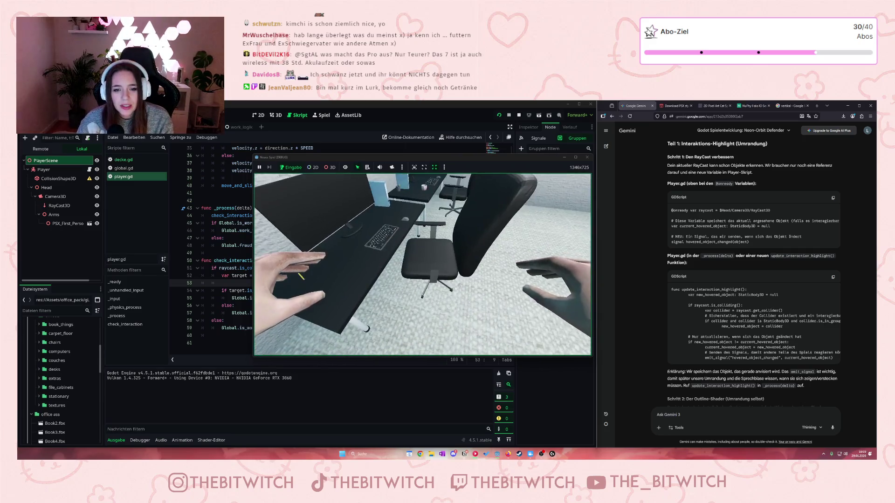
key("w")
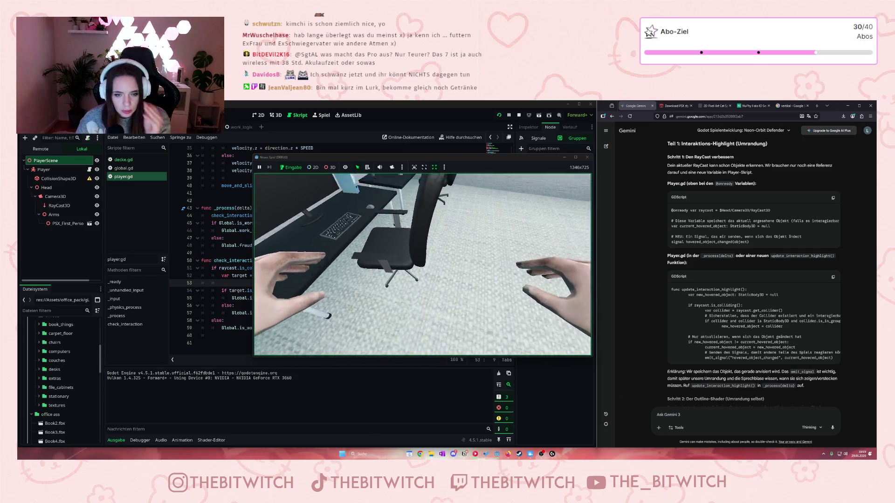
key("w")
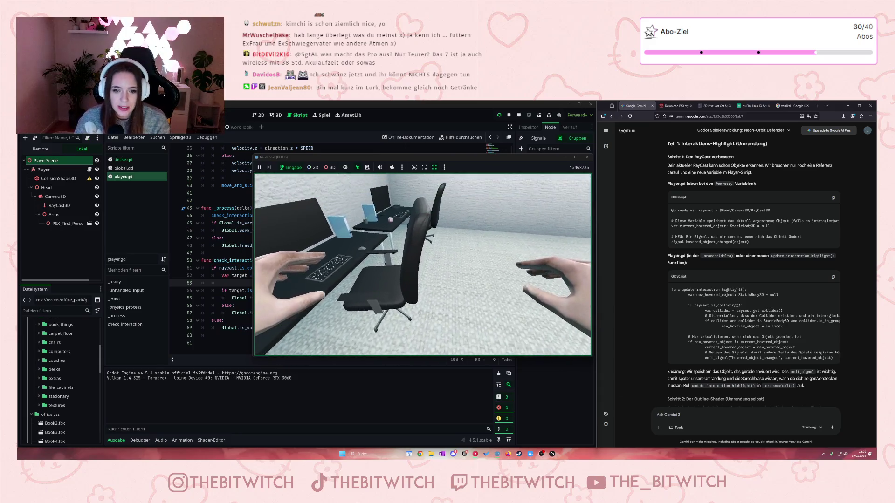
key("w")
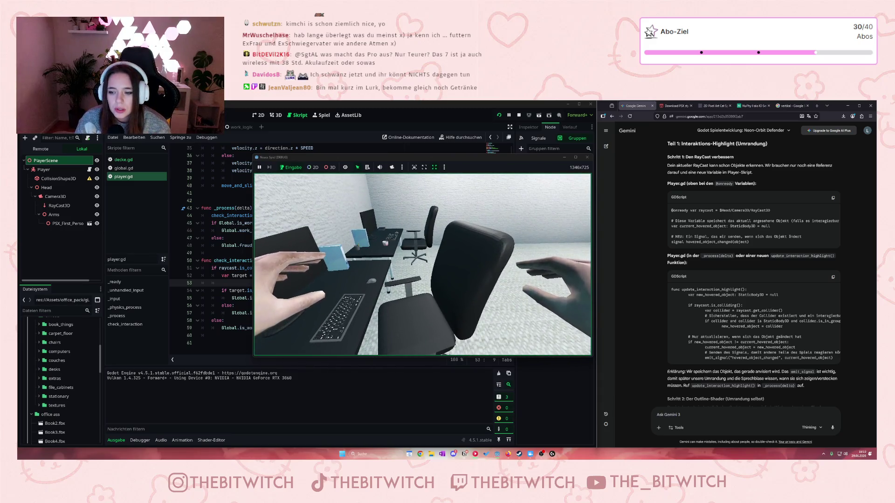
key("w")
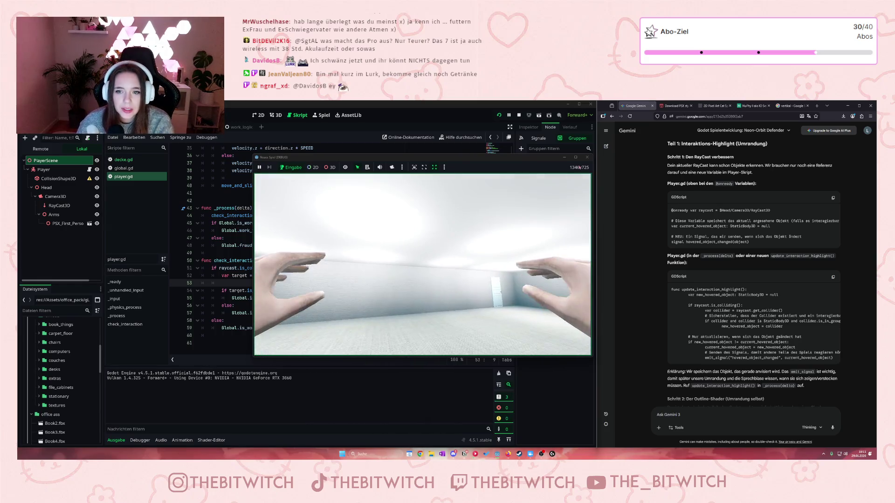
Stop the running test game
left_click(587, 158)
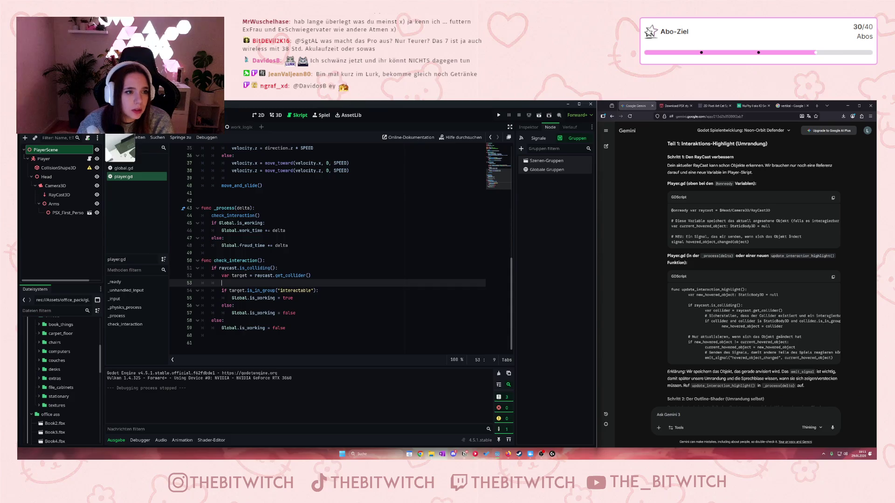
Add printer_big to the 'interactable' group and save the scene
left_click(24, 150)
left_click(48, 240)
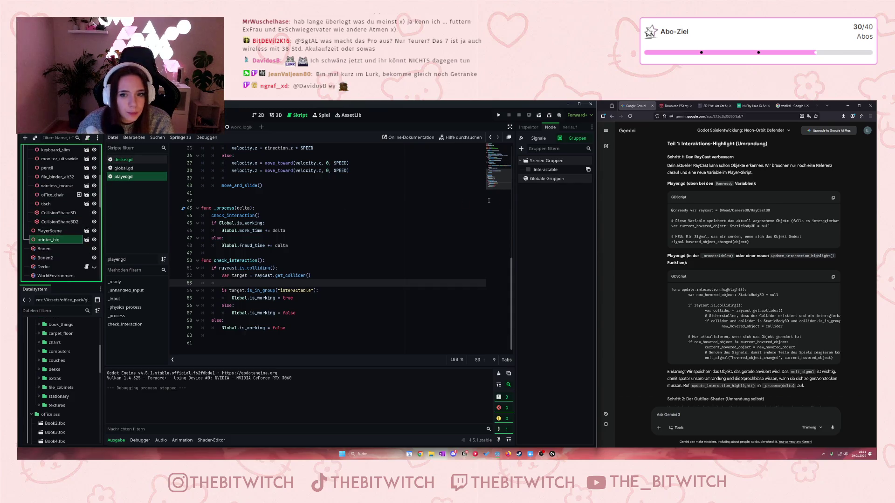
left_click(528, 170)
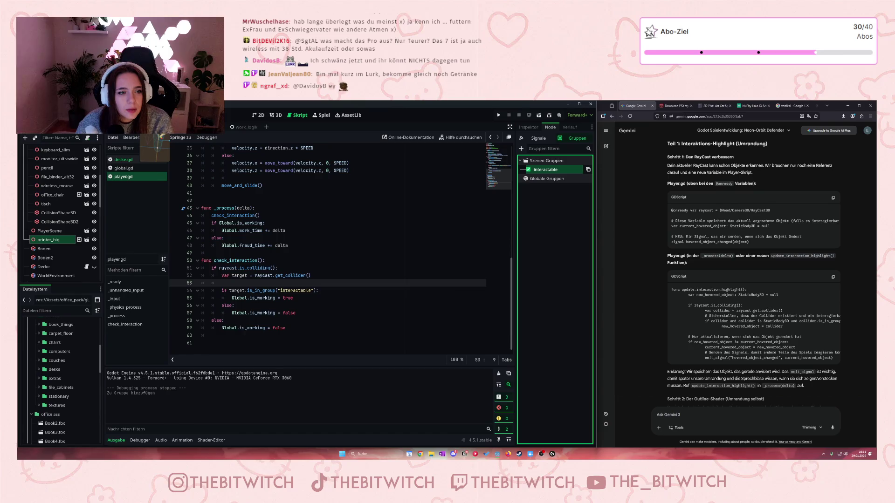
left_click(229, 215)
key("ctrl+s")
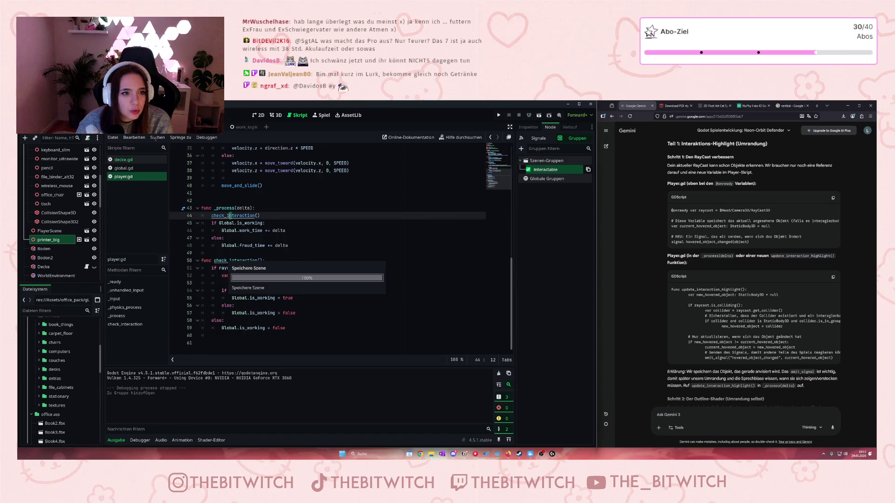
Return to the player scene and highlight the raycast.is_colliding() check on line 51
scroll(46, 180, "up", 5)
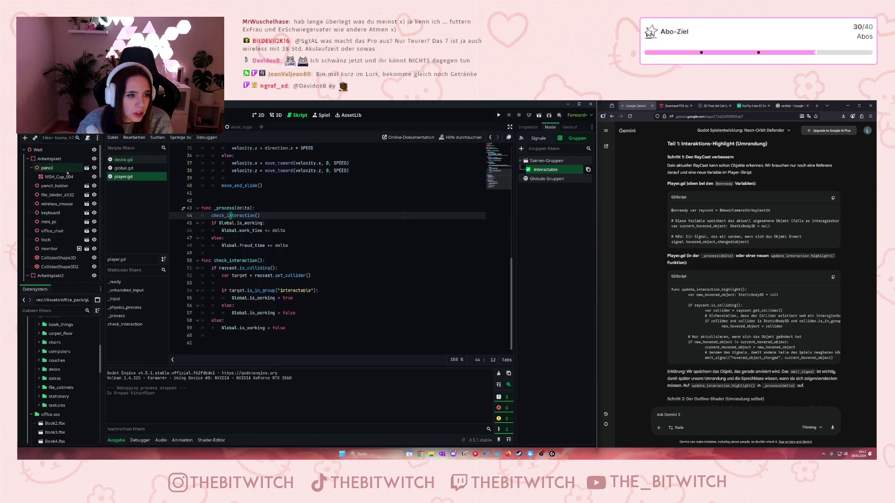
left_click(145, 127)
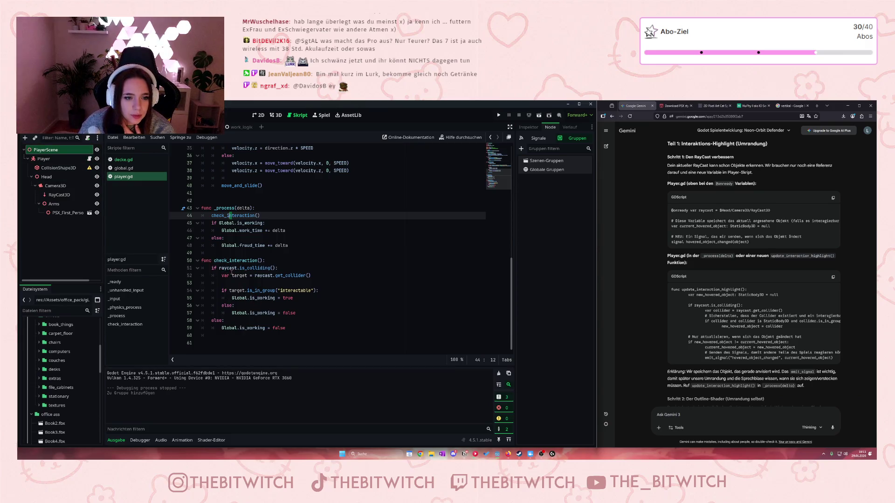
left_click_drag(218, 268, 278, 268)
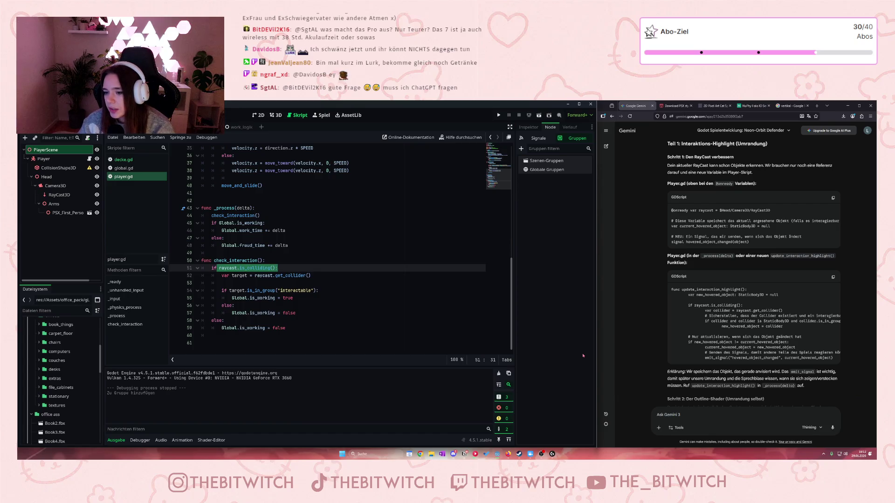
Select the RayCast3D node and show its properties in the Inspector
scroll(787, 390, "down", 1)
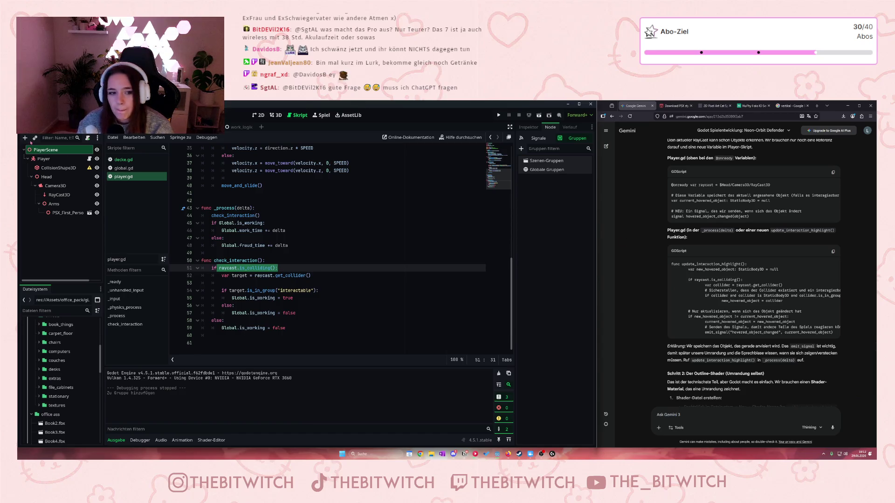
left_click(52, 195)
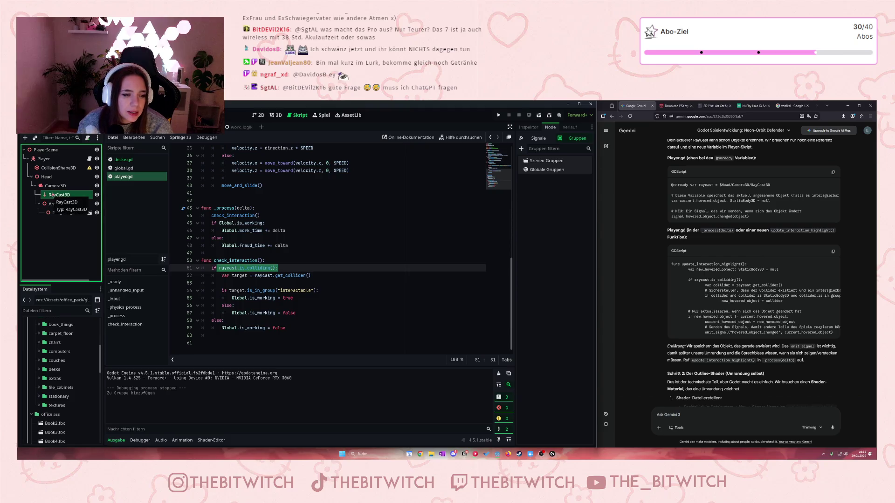
left_click(52, 187)
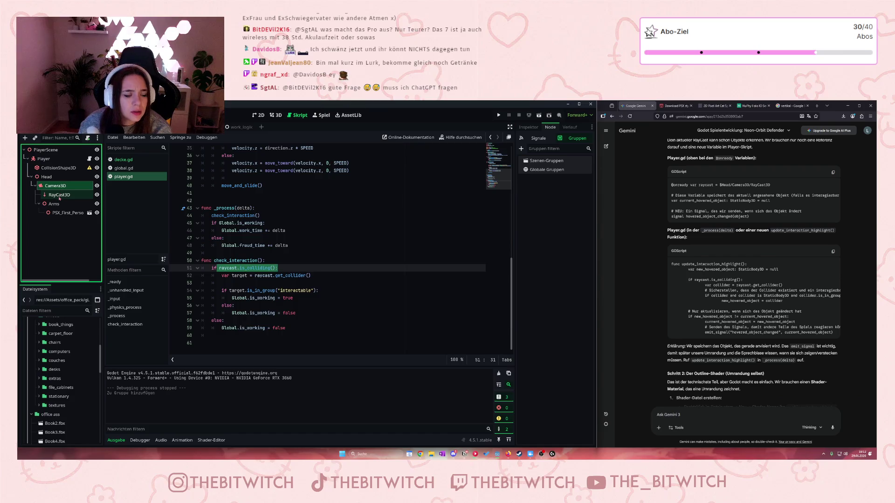
double_click(60, 195)
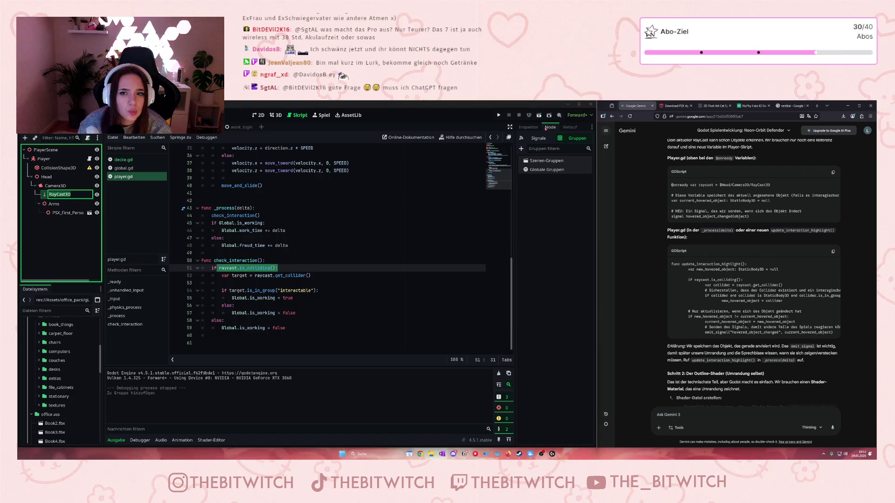
key("Return")
left_click(528, 127)
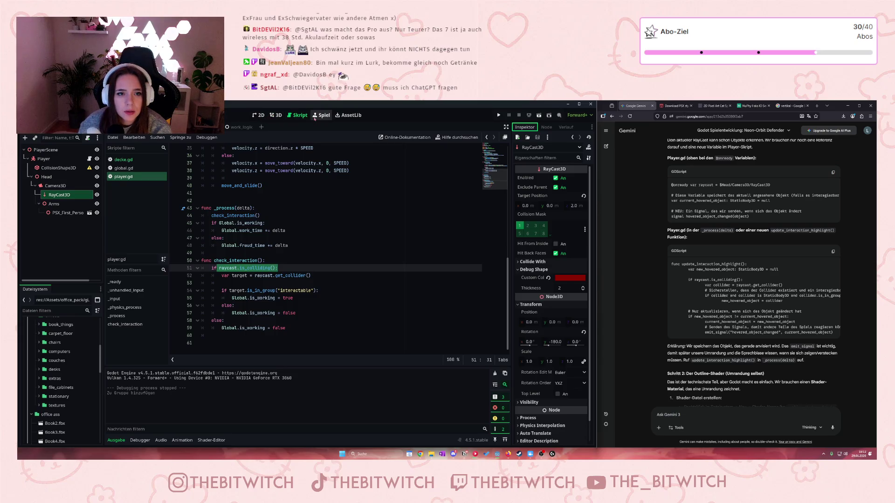
Shorten the RayCast3D target position z to 1.5 m in the 3D view
left_click(276, 116)
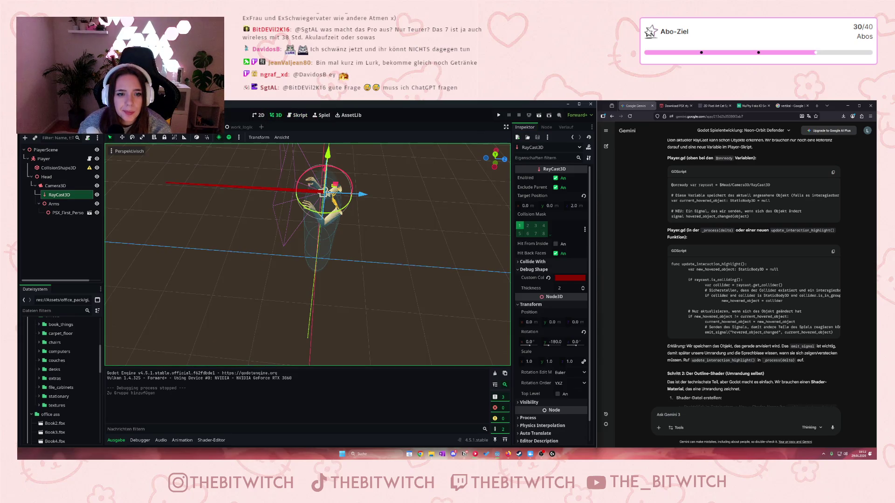
scroll(247, 185, "down", 2)
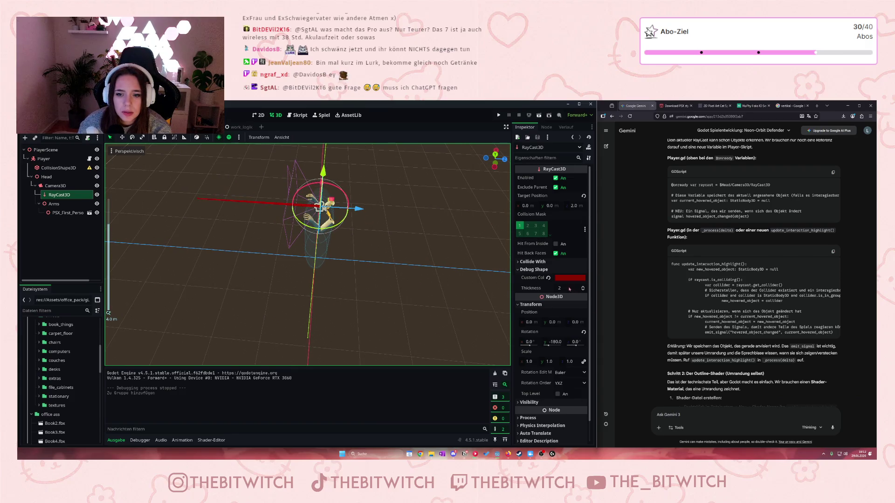
left_click(574, 205)
type("1")
key("Return")
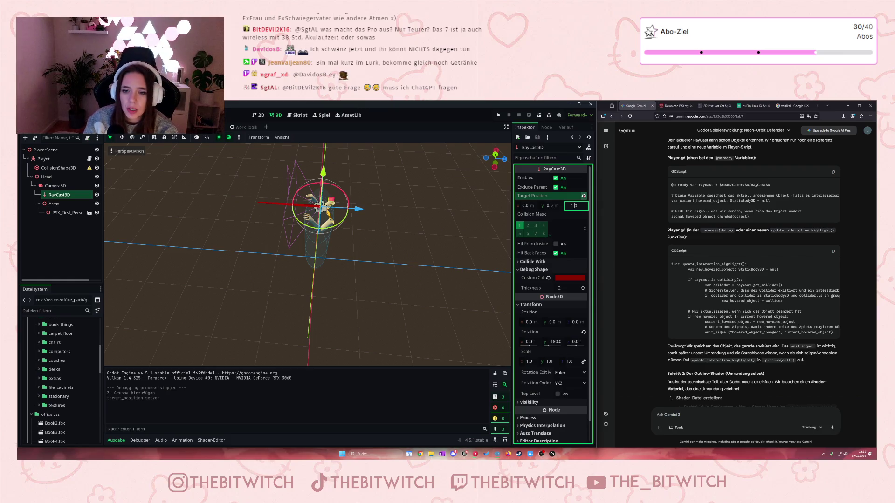
key("Return")
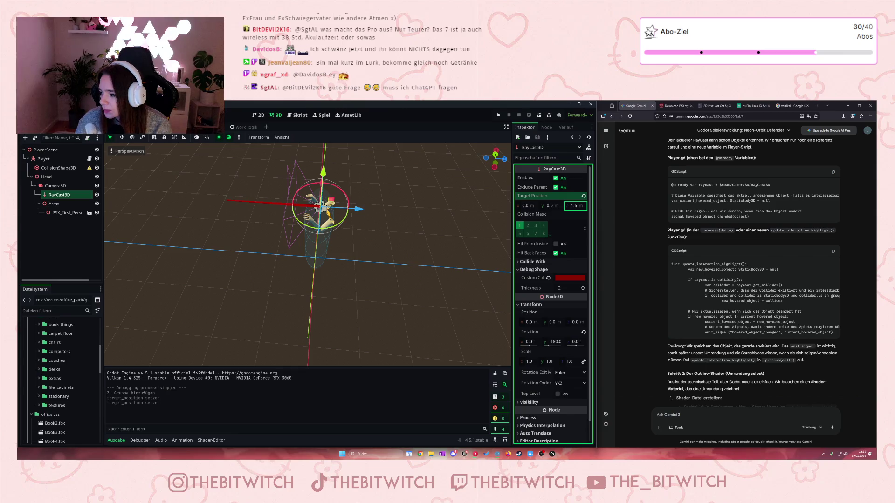
left_click(816, 106)
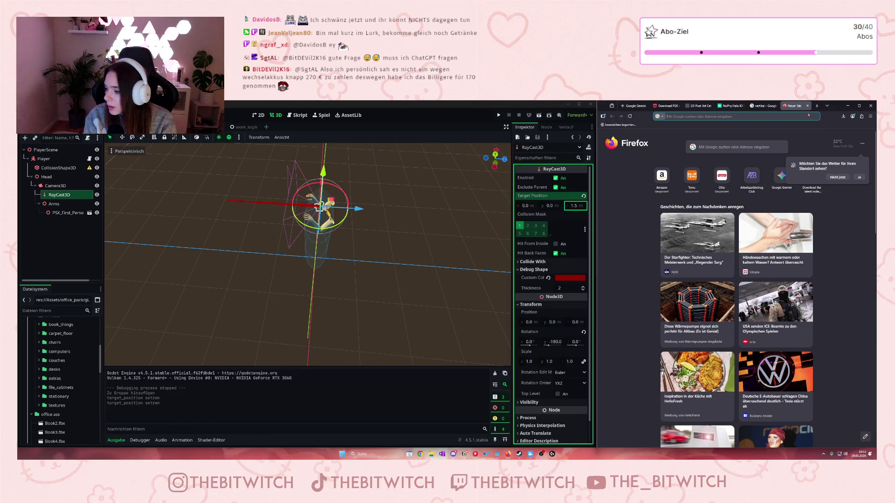
Search Google for 'arctiv nova pro' and browse the sponsored headphone products
type("arct")
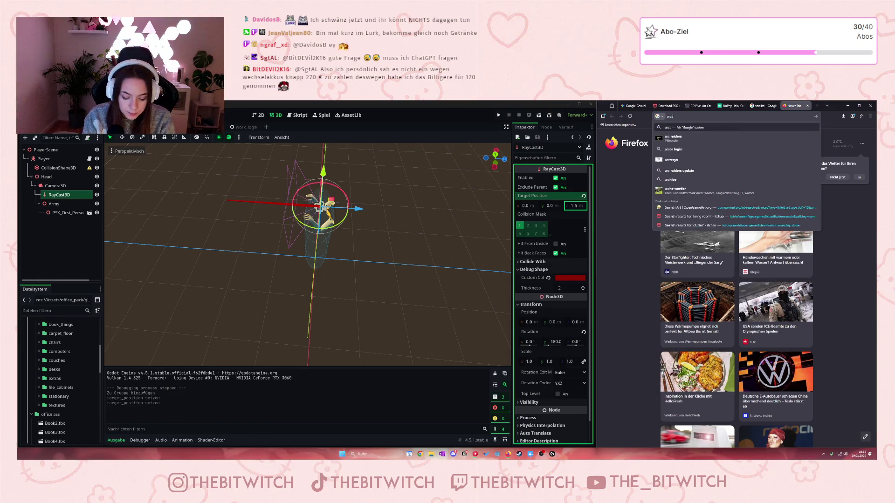
type("iv nova pro")
key("Return")
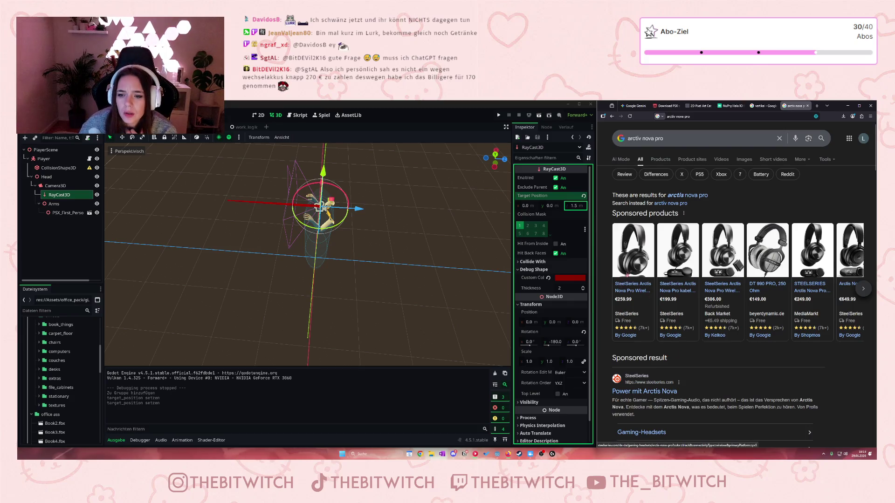
mouse_move(628, 272)
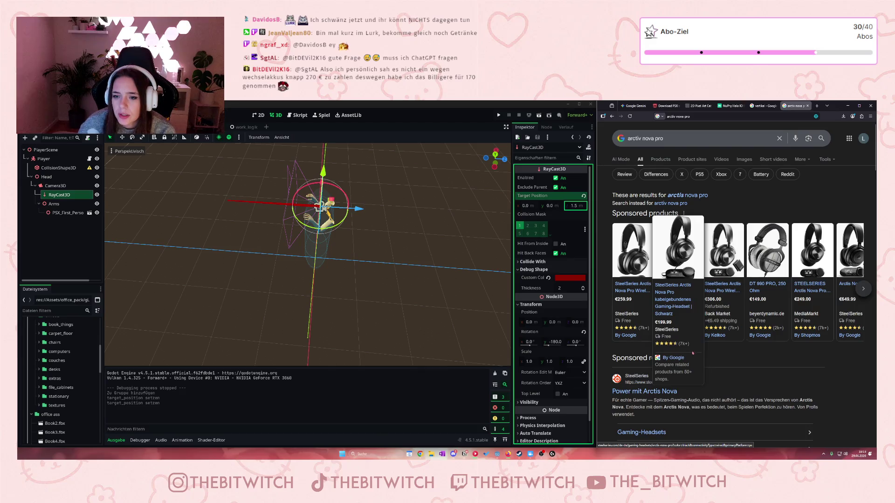
left_click(858, 291)
mouse_move(805, 303)
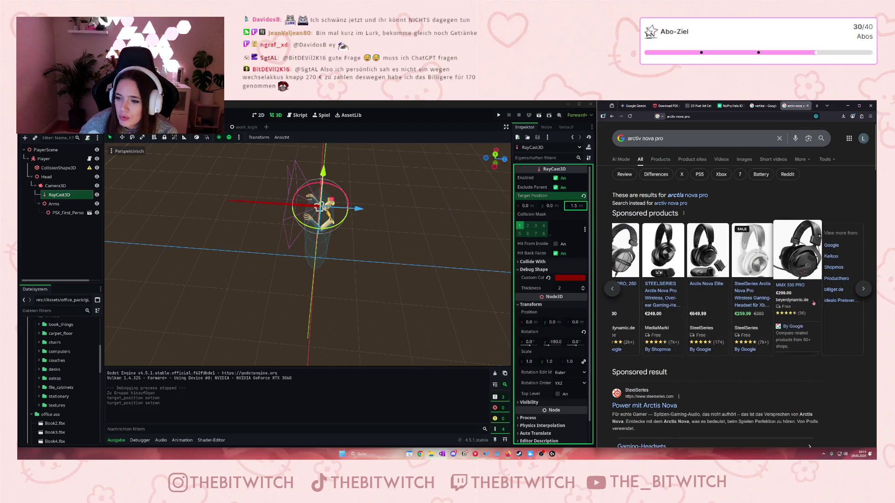
Scroll the results, return the product carousel to its start, and close the search tab
scroll(804, 303, "down", 3)
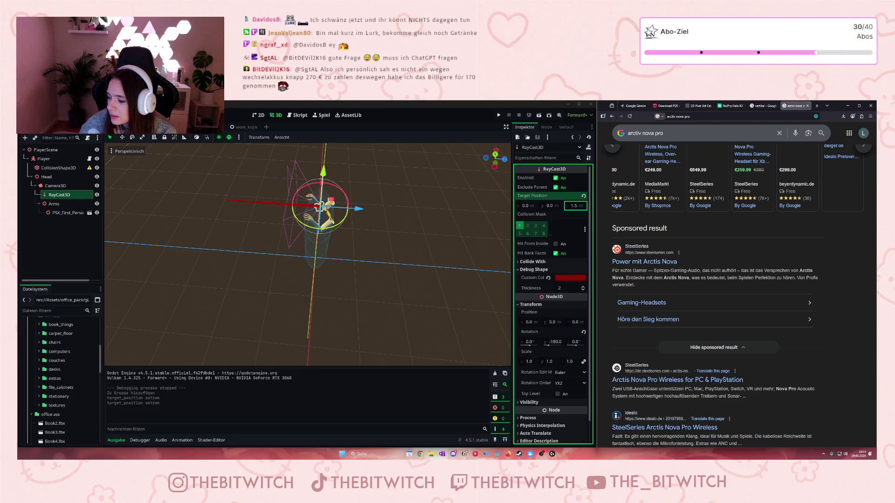
scroll(736, 279, "up", 5)
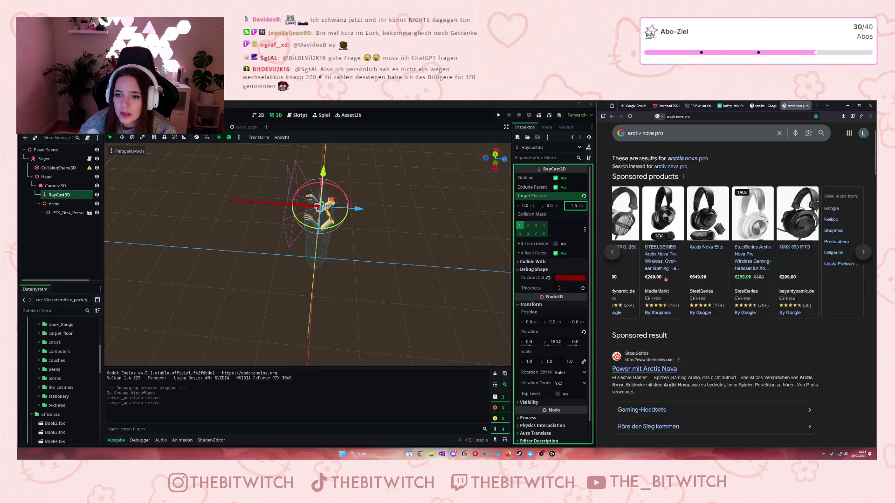
left_click(620, 291)
left_click(618, 290)
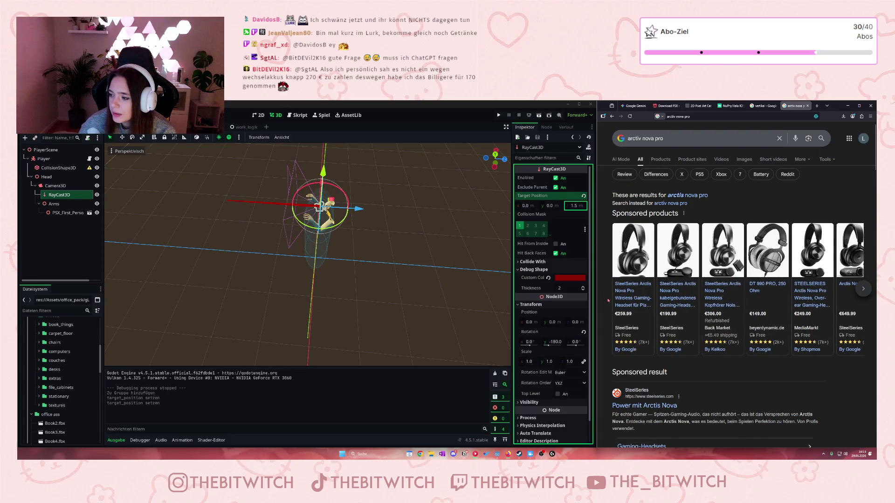
scroll(607, 301, "down", 4)
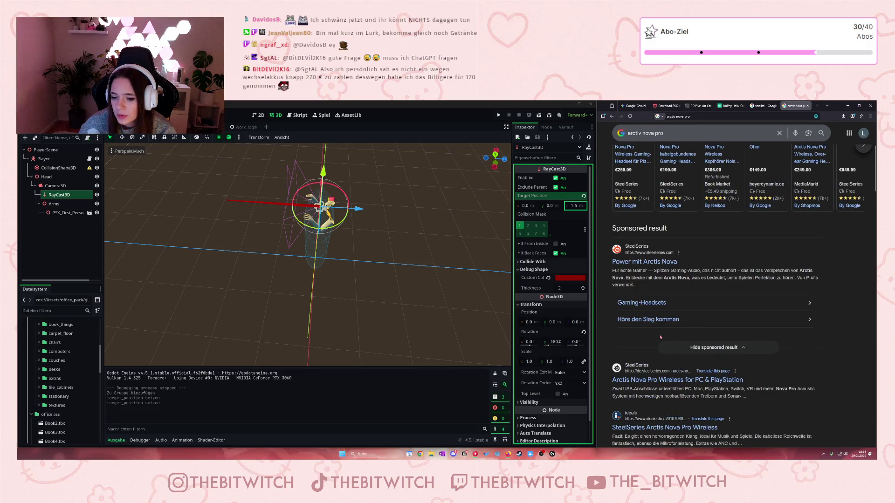
scroll(745, 299, "up", 4)
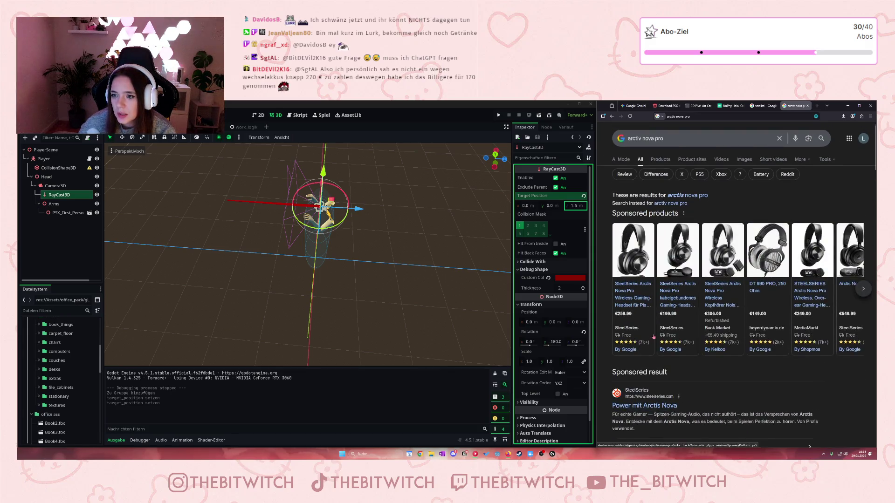
left_click(808, 106)
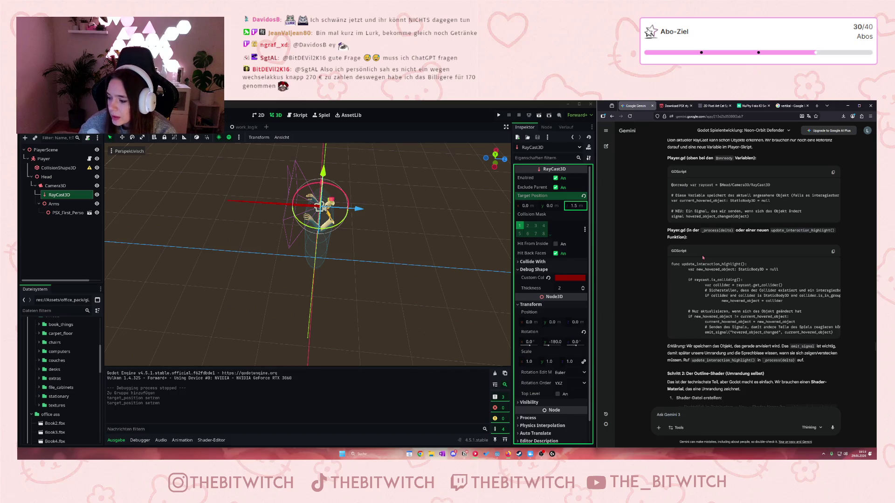
left_click(109, 269)
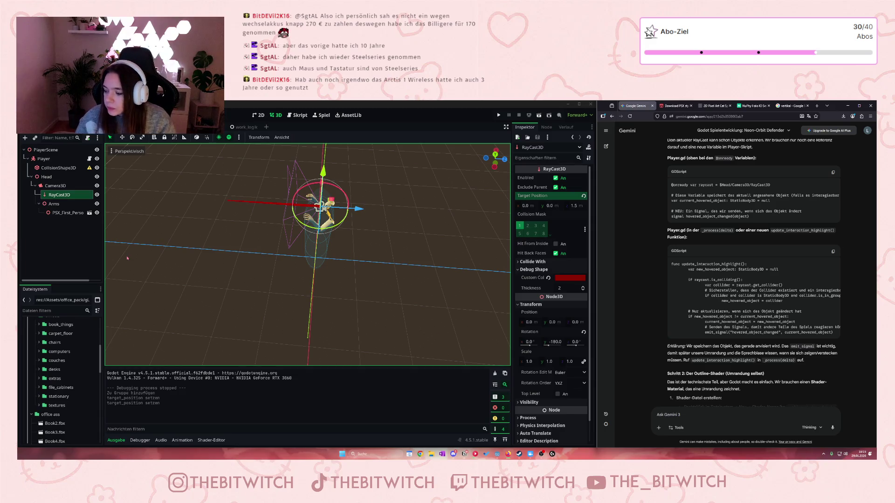
Orbit to view the player from the side and save the current scene
scroll(266, 186, "up", 3)
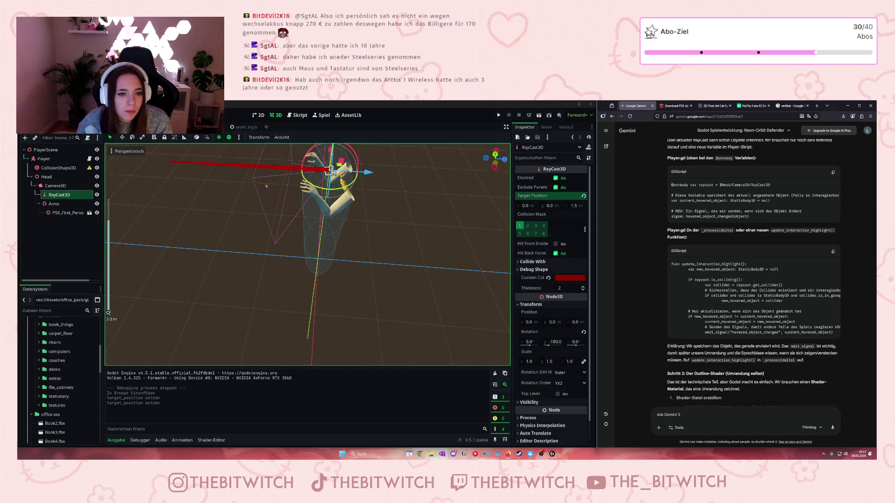
left_click_drag(183, 182, 186, 156)
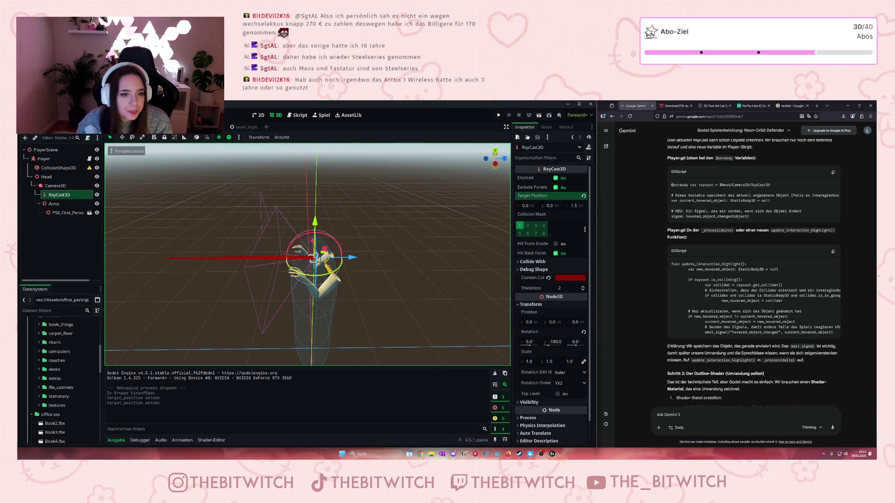
left_click(167, 237)
key("ctrl+s")
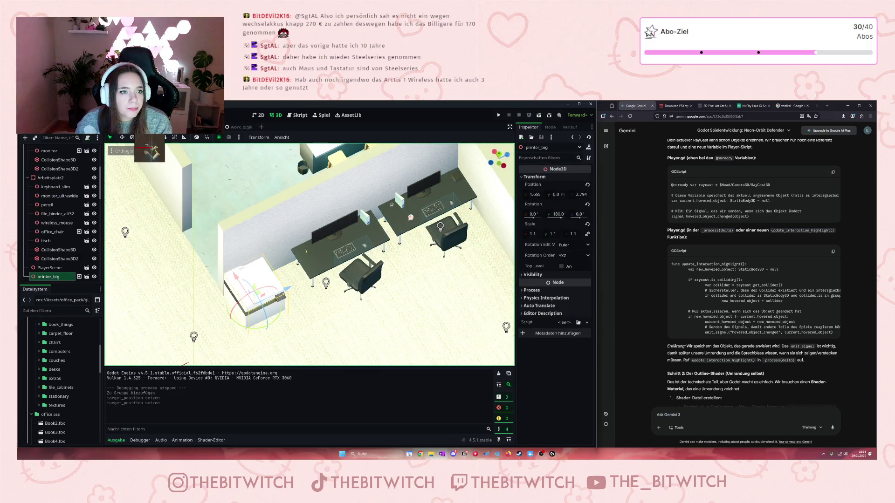
Inspect the player's CollisionShape3D in PlayerScene, then return to the office scene
scroll(78, 190, "up", 3)
scroll(78, 190, "up", 2)
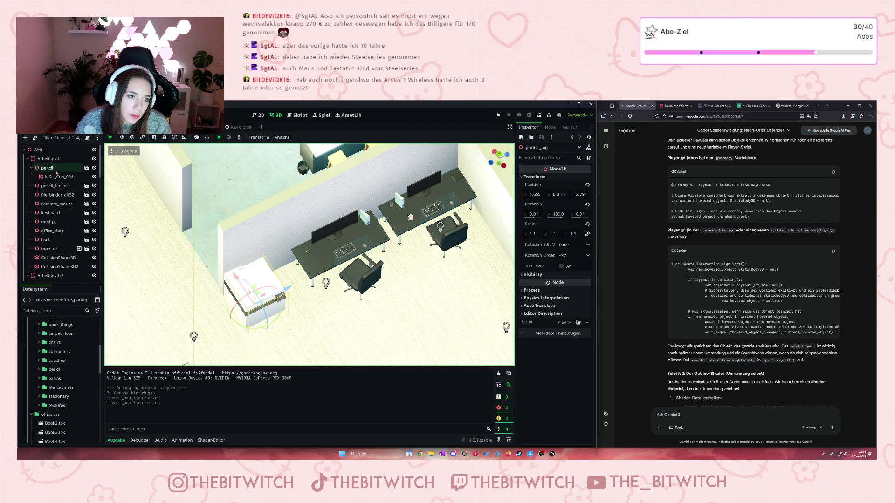
key("ctrl+Tab")
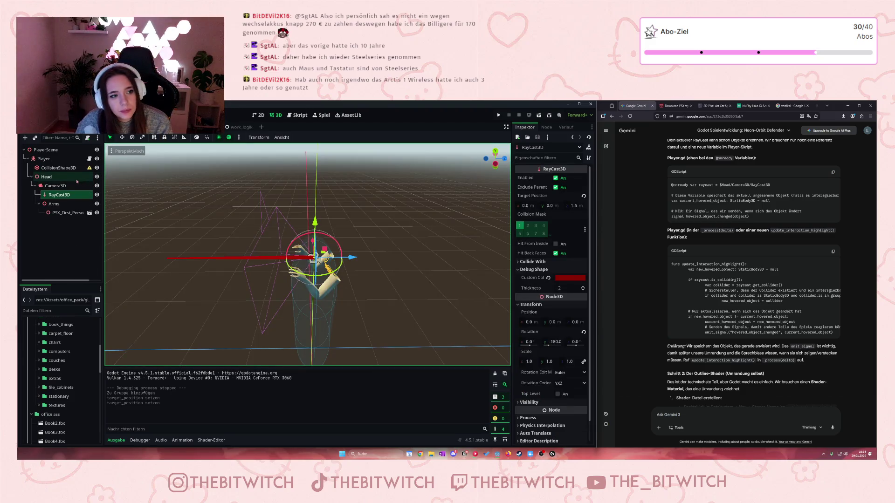
left_click(87, 168)
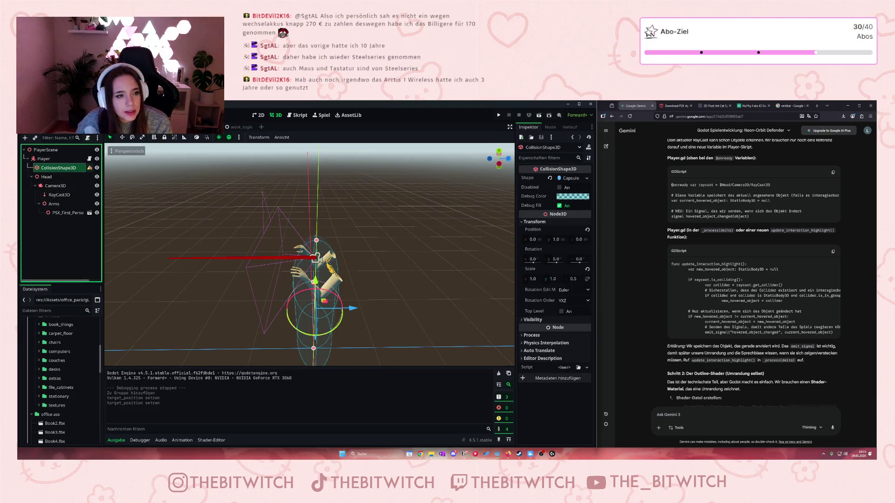
mouse_move(89, 167)
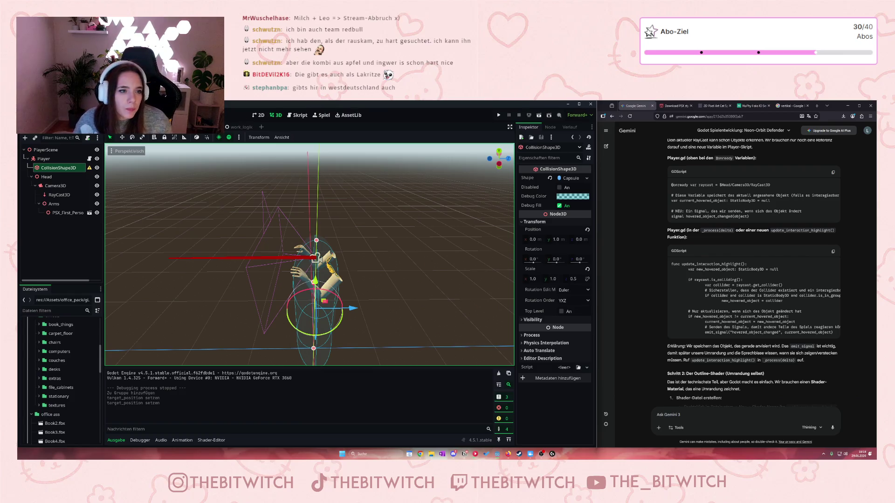
key("ctrl+z")
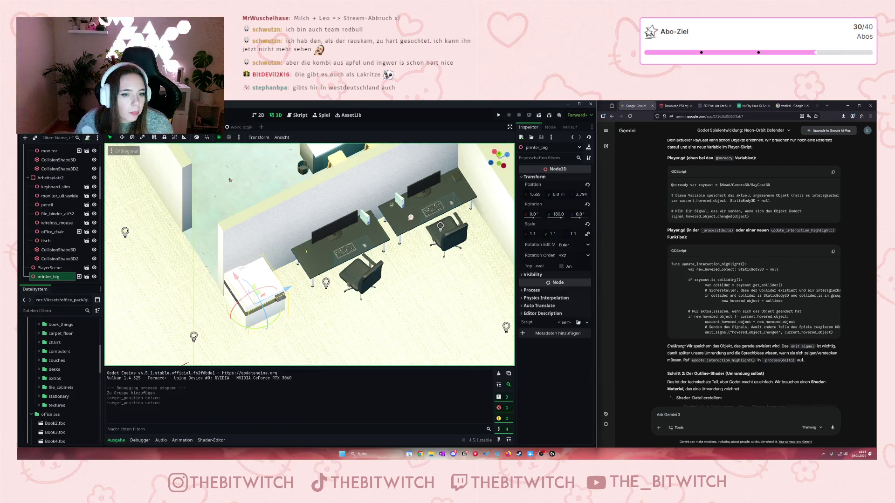
Zoom over the office layout in the orthogonal view, then return to the PlayerScene
scroll(249, 194, "down", 5)
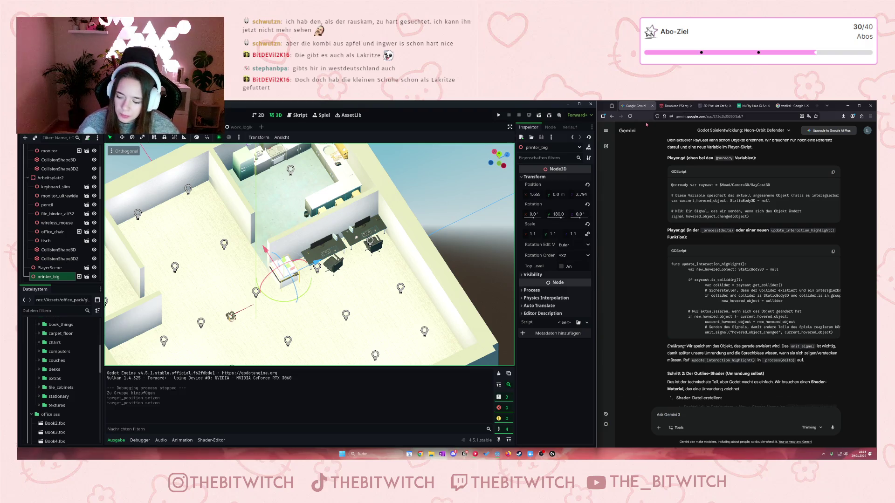
scroll(309, 254, "up", 8)
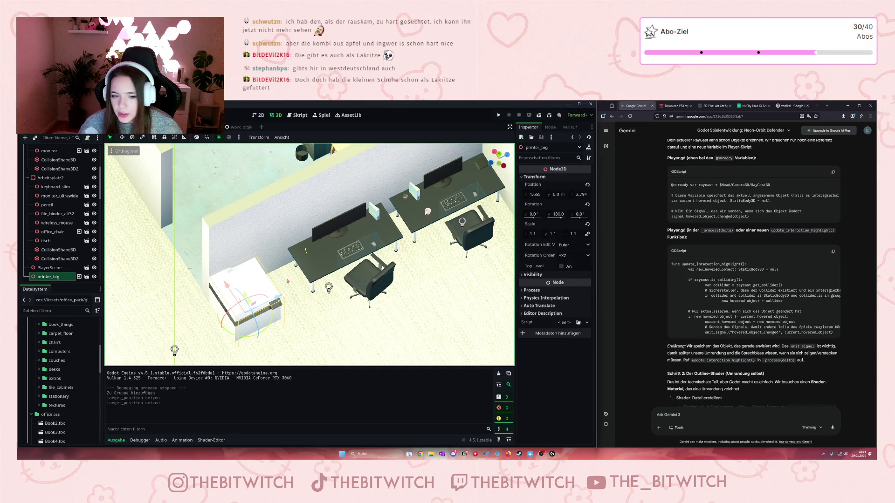
scroll(300, 273, "up", 1)
scroll(313, 264, "down", 1)
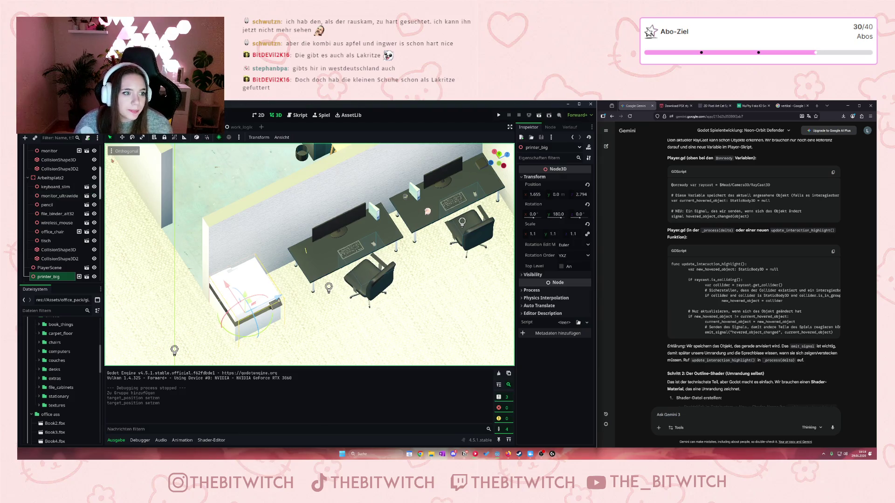
left_click(150, 127)
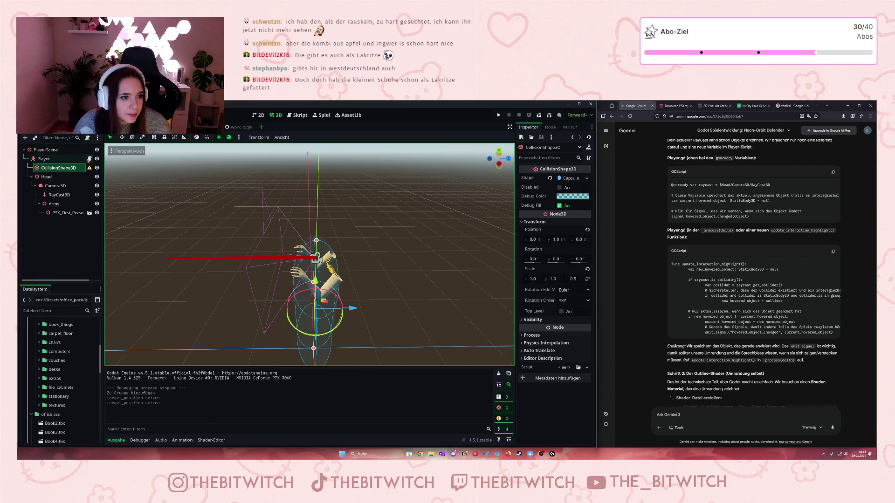
left_click(89, 159)
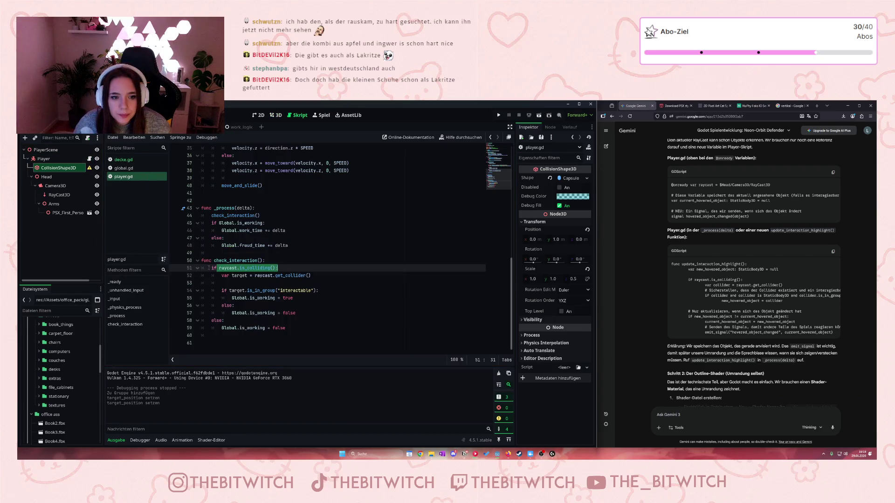
left_click(302, 276)
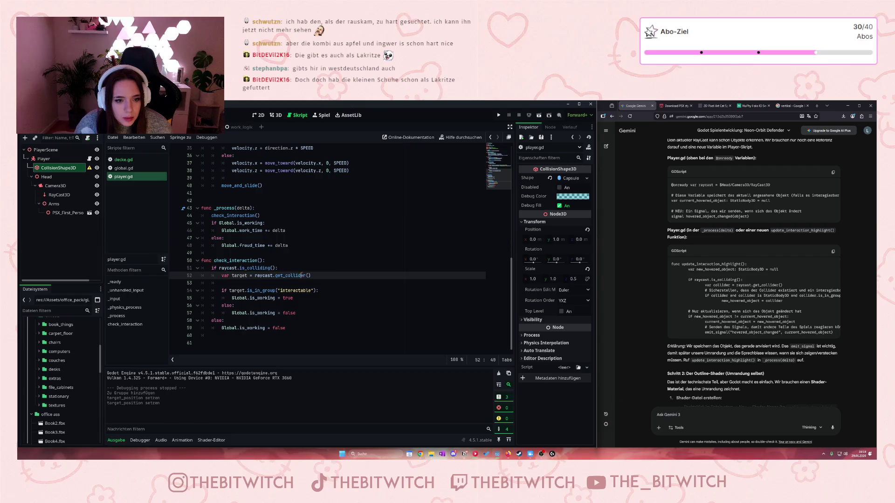
left_click(227, 291)
left_click(274, 298)
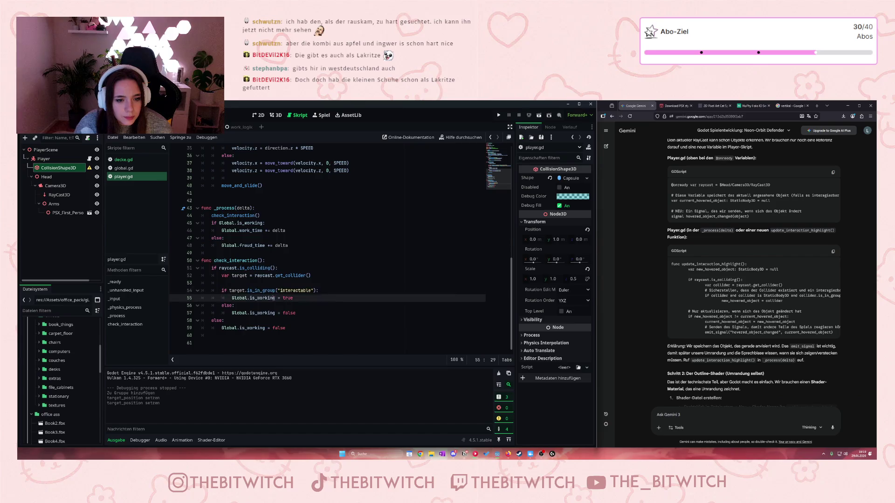
left_click_drag(228, 298, 297, 299)
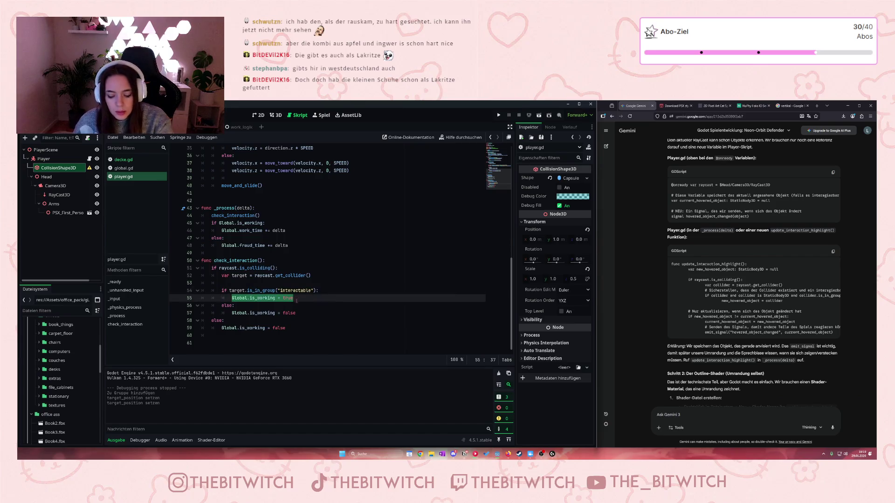
key("BackSpace")
left_click_drag(232, 313, 303, 316)
key("BackSpace")
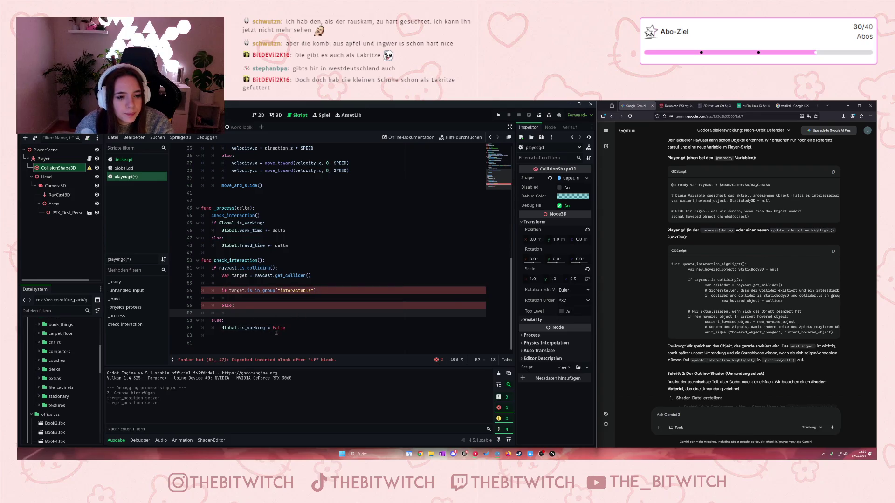
left_click_drag(293, 328, 212, 321)
key("BackSpace")
left_click(239, 299)
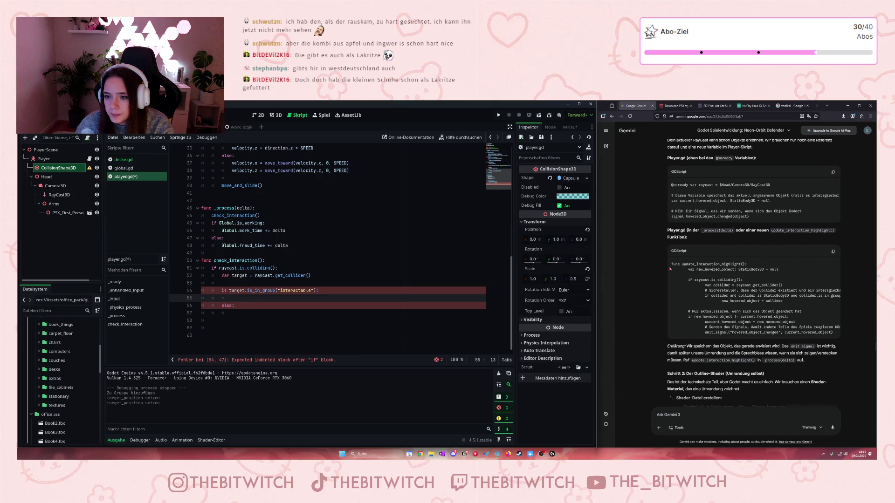
scroll(691, 269, "up", 3)
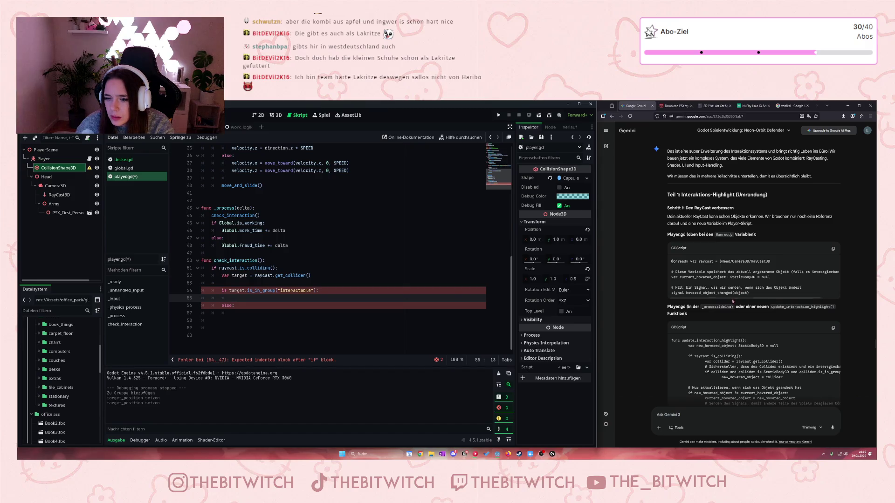
left_click_drag(730, 298, 733, 300)
scroll(733, 299, "left", 2)
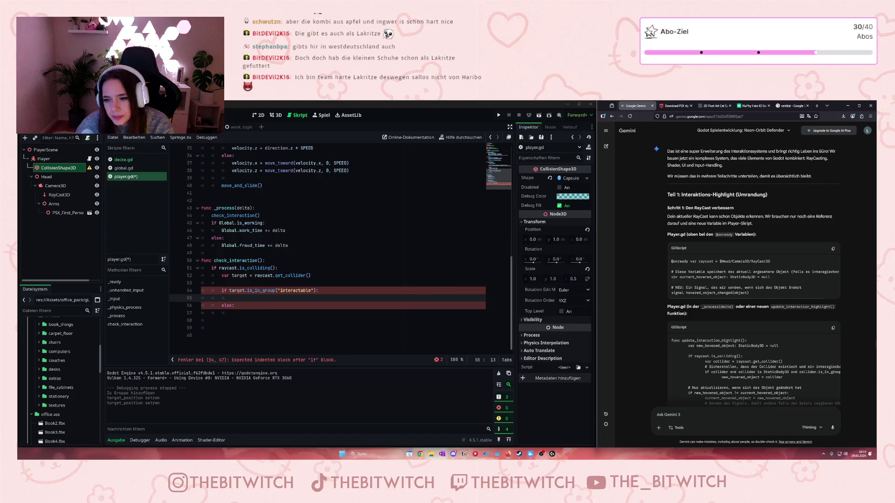
double_click(673, 272)
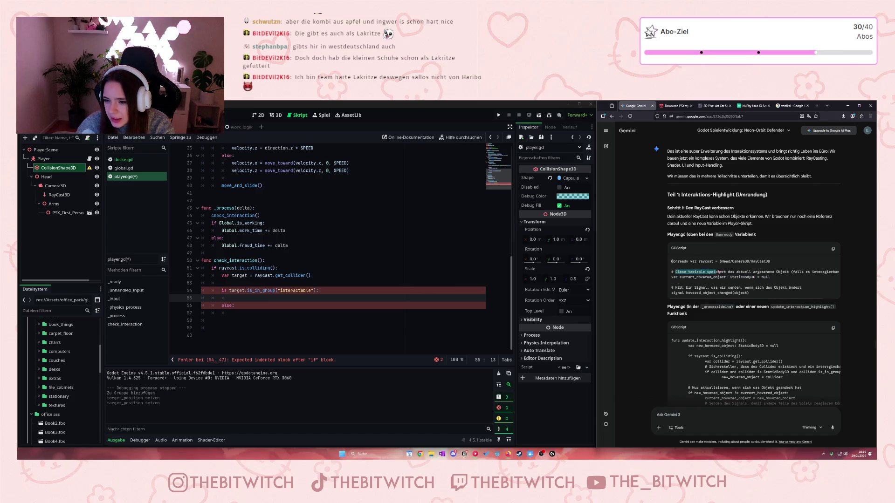
left_click_drag(709, 277, 829, 273)
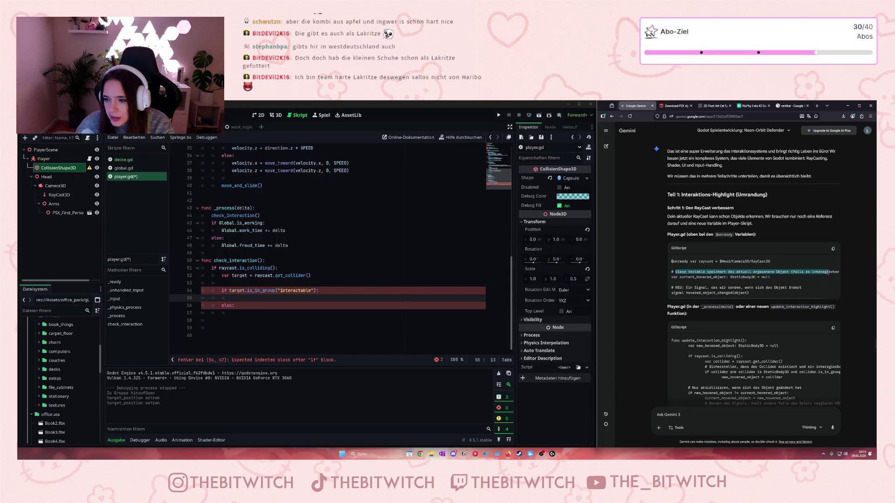
mouse_move(741, 272)
left_mouse_down()
mouse_move(722, 277)
mouse_move(772, 277)
mouse_move(693, 278)
left_mouse_up()
left_click(298, 265)
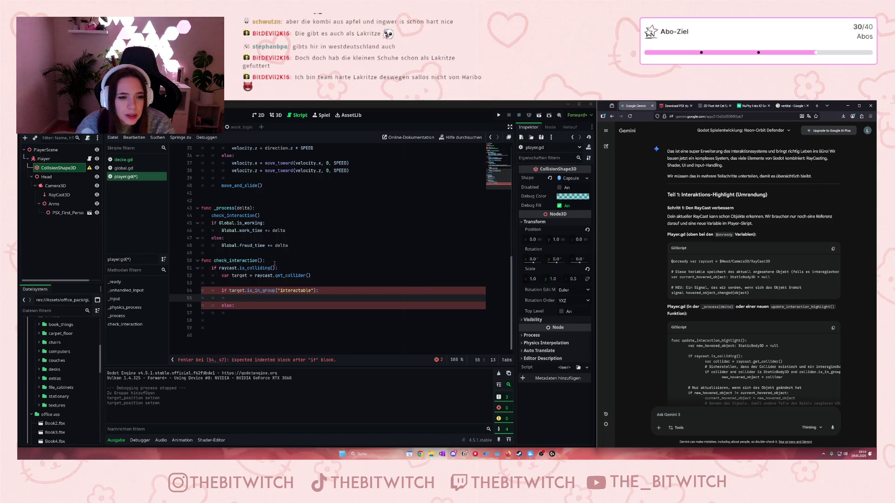
scroll(275, 264, "up", 10)
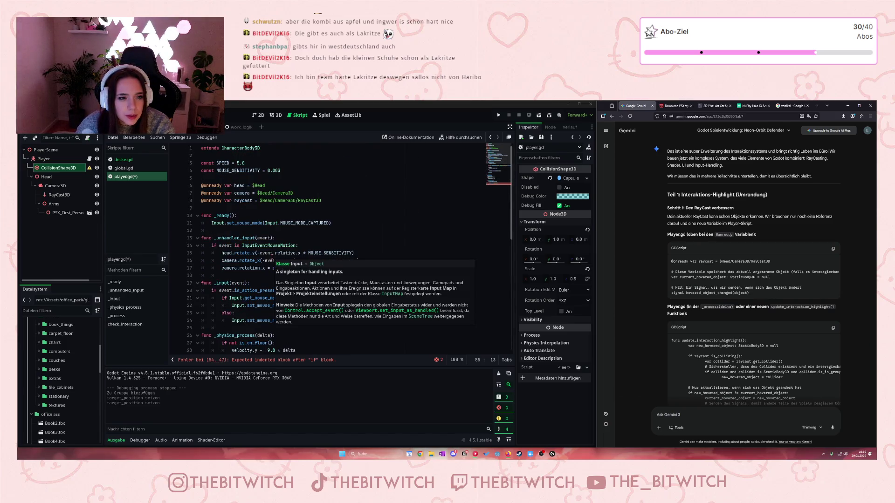
Scroll player.gd down to check_interaction at lines 50–57, closing the Input tooltip
scroll(272, 257, "down", 10)
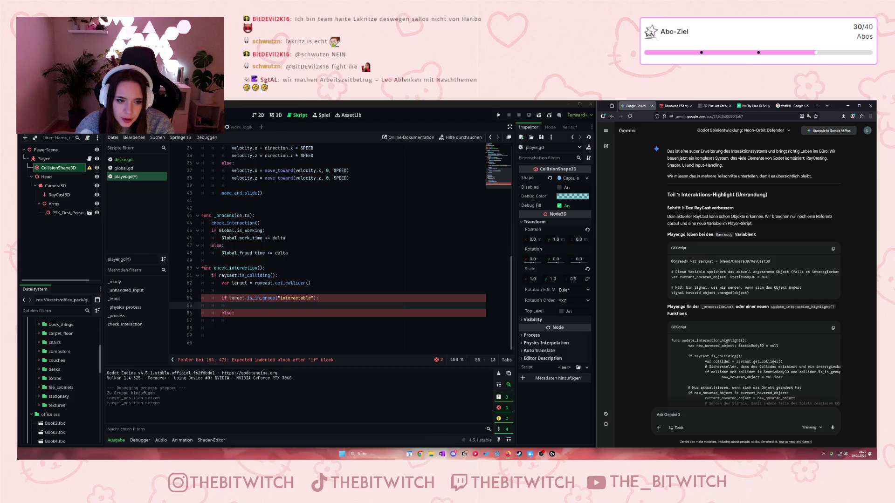
left_click(255, 268)
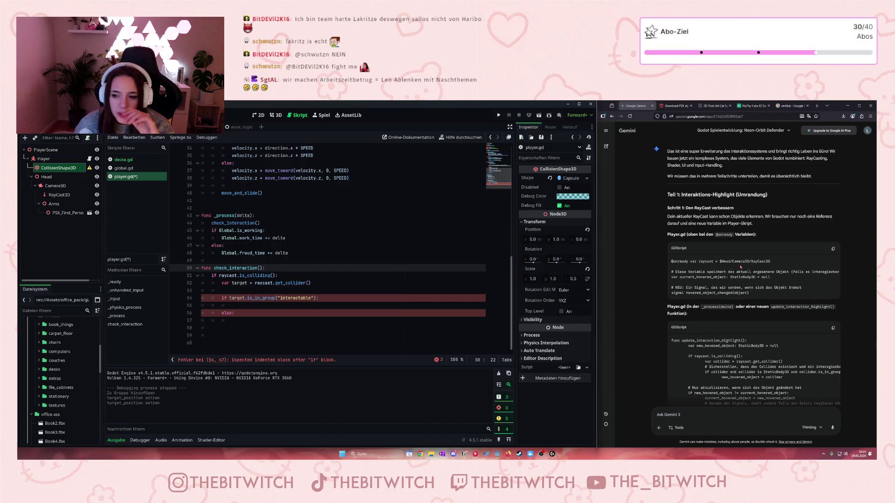
left_click_drag(730, 278, 773, 278)
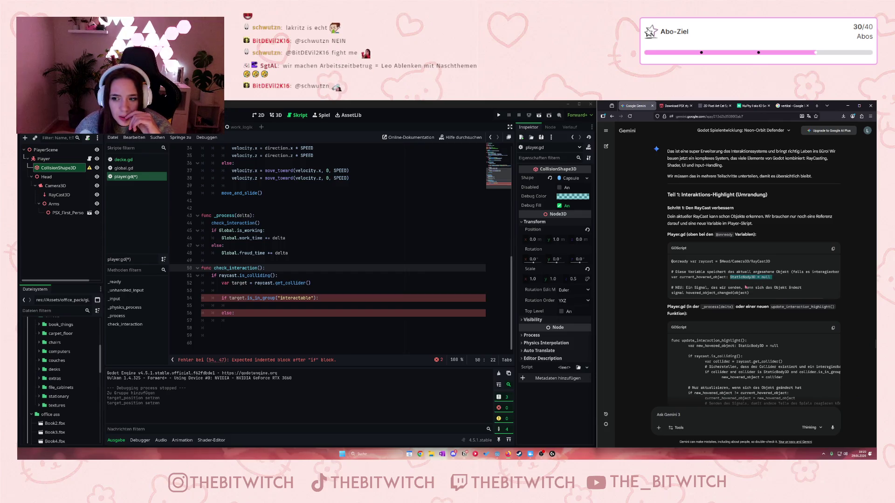
left_click(746, 282)
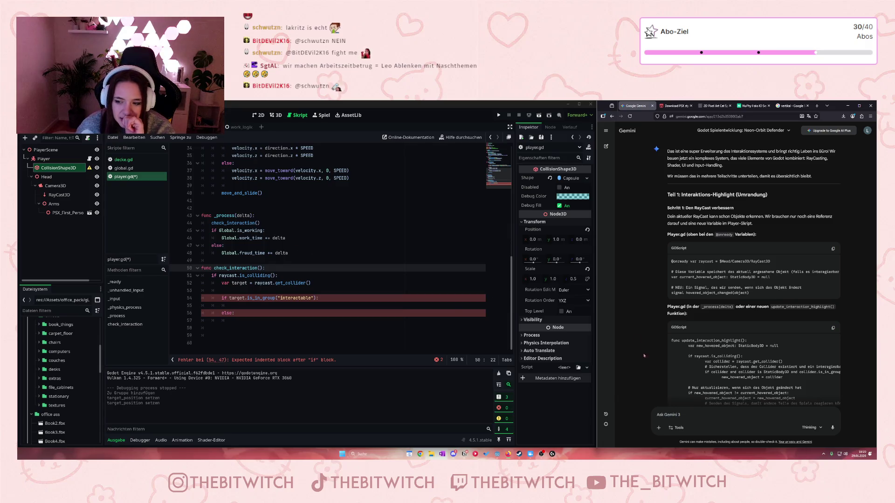
scroll(644, 355, "down", 1)
left_click_drag(722, 352, 785, 358)
left_click(763, 353)
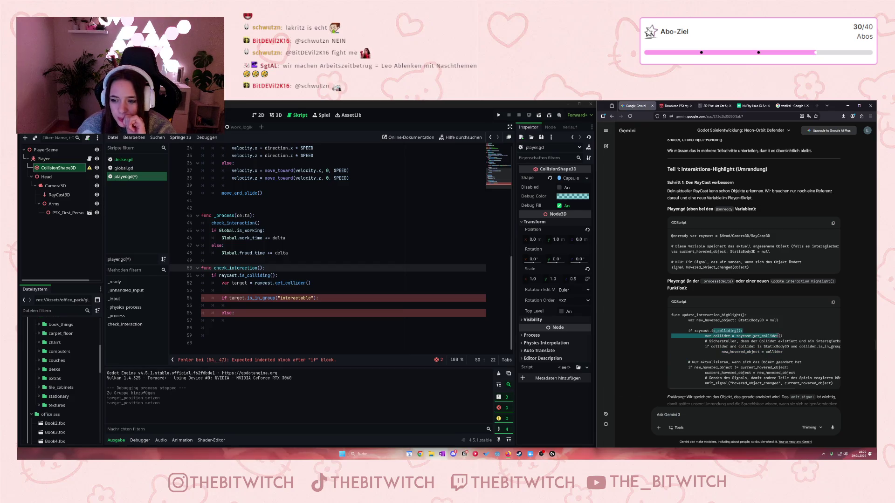
left_click_drag(704, 347, 802, 348)
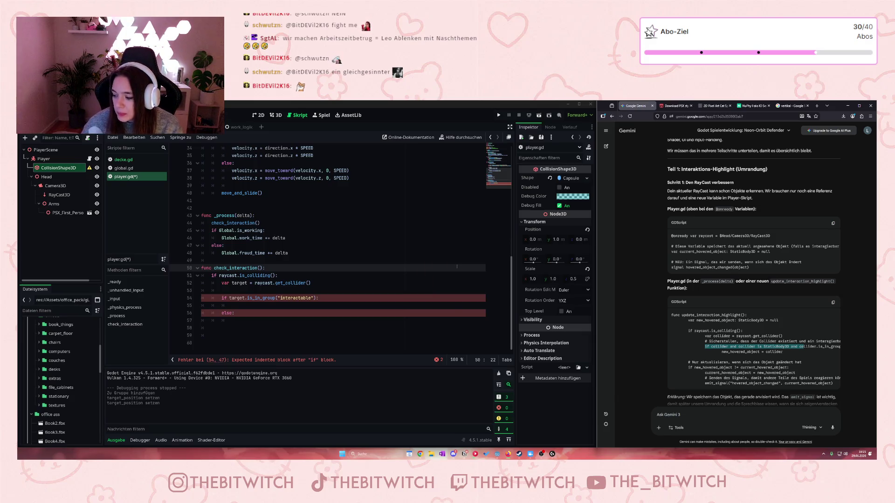
left_click(260, 307)
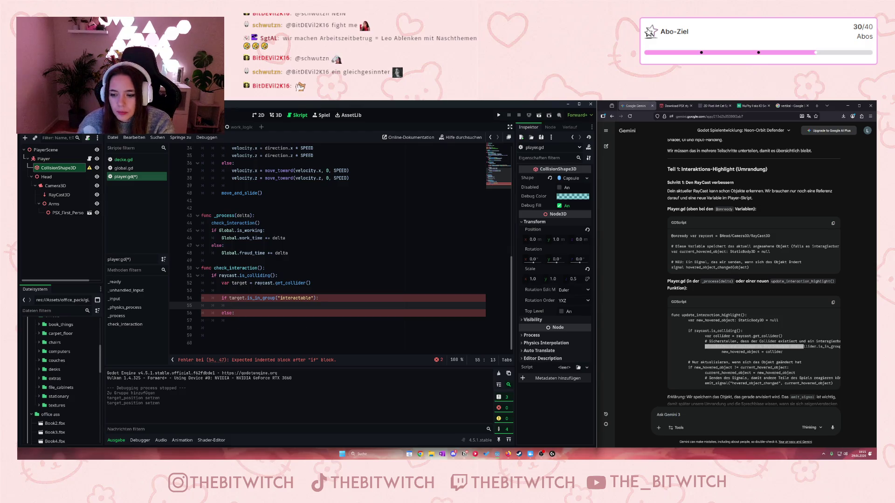
scroll(750, 353, "down", 1)
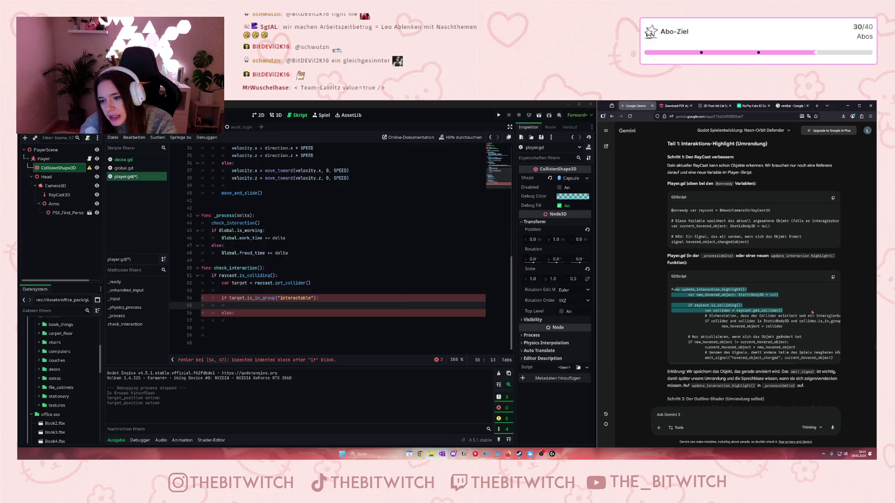
left_click_drag(681, 204, 720, 237)
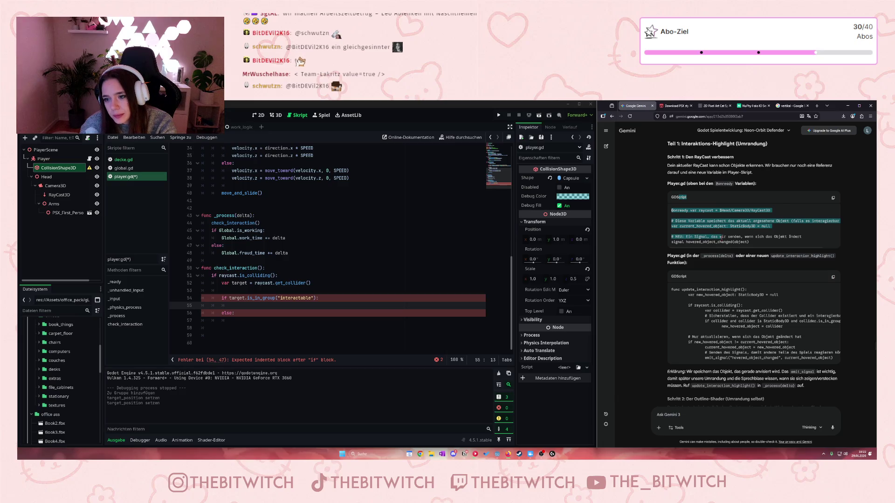
left_click(721, 236)
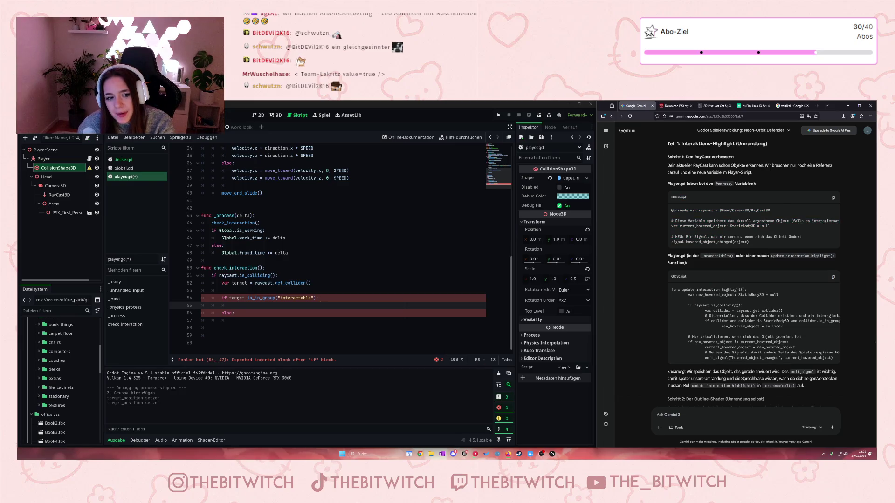
left_click(322, 284)
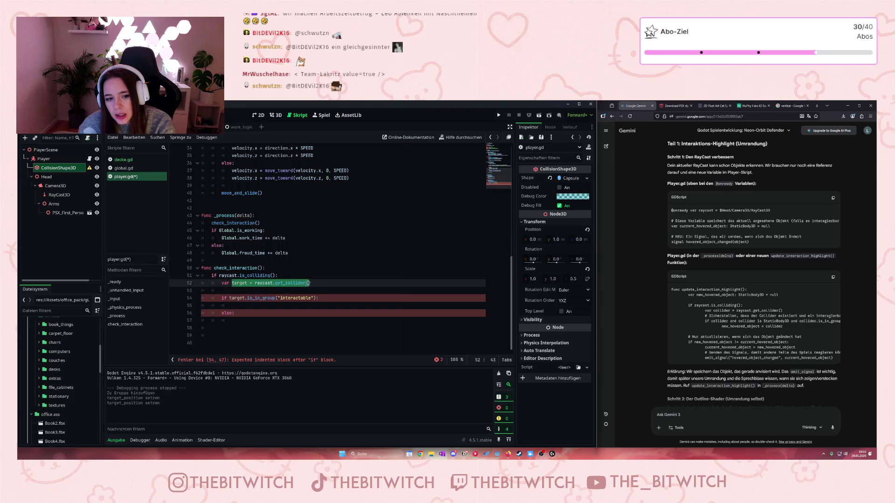
left_click_drag(248, 284, 232, 283)
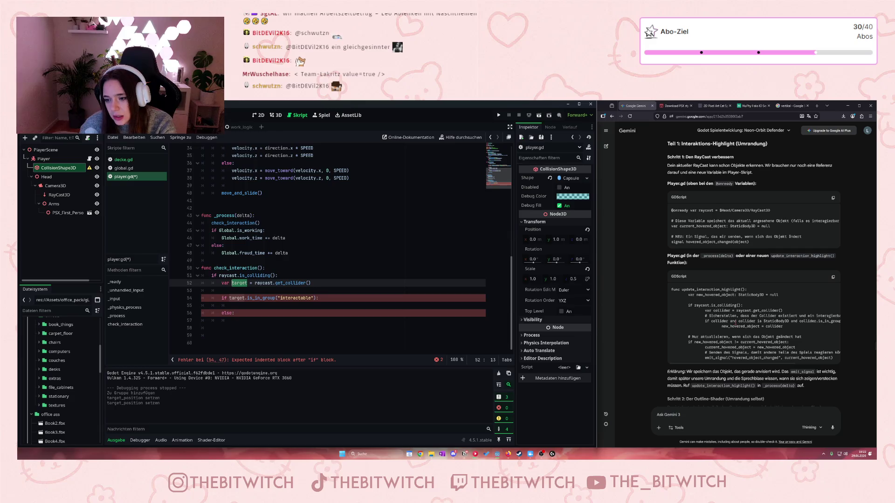
mouse_move(737, 321)
left_mouse_down()
mouse_move(838, 321)
mouse_move(821, 316)
left_mouse_up()
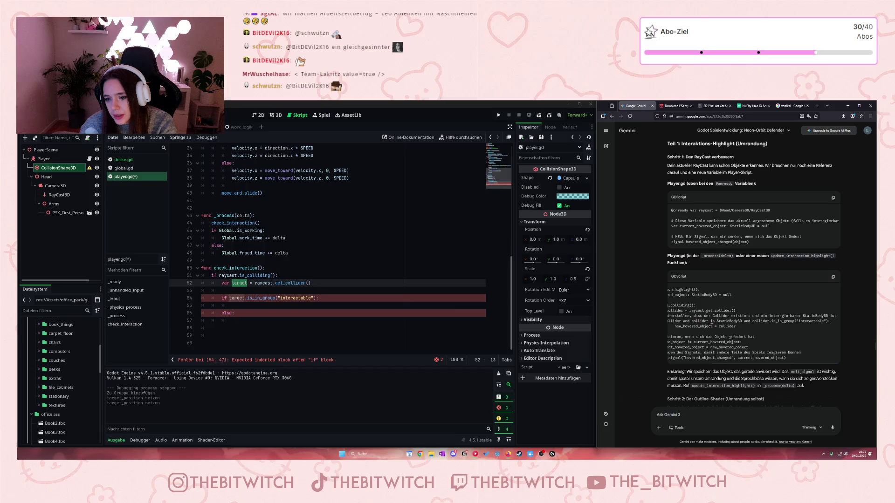
mouse_move(691, 322)
left_mouse_down()
mouse_move(792, 317)
mouse_move(833, 326)
mouse_move(808, 327)
left_mouse_up()
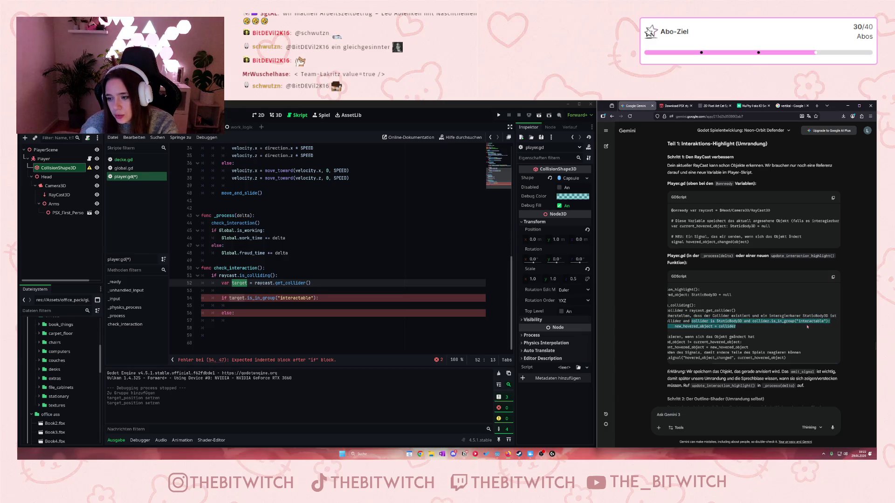
left_click(226, 298)
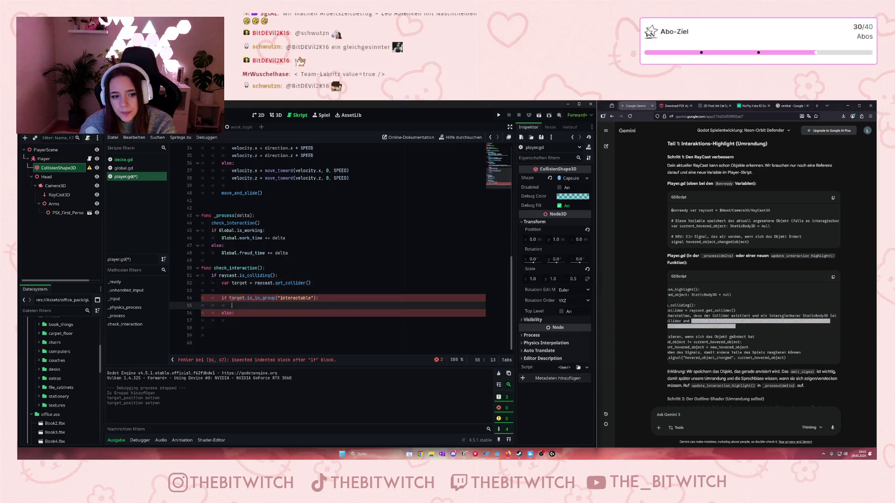
Extend line 54's interactable group check with 'and target is Static:'
left_click(311, 298)
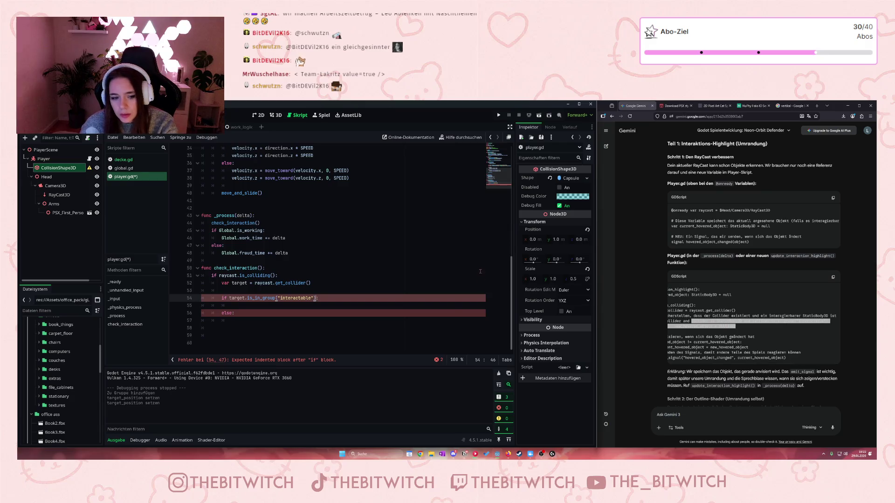
type("and")
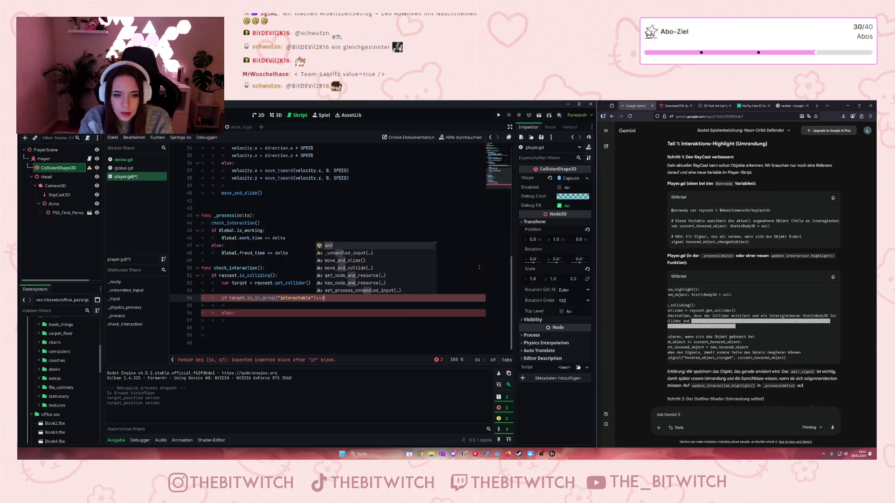
key("ctrl+z")
type("and ")
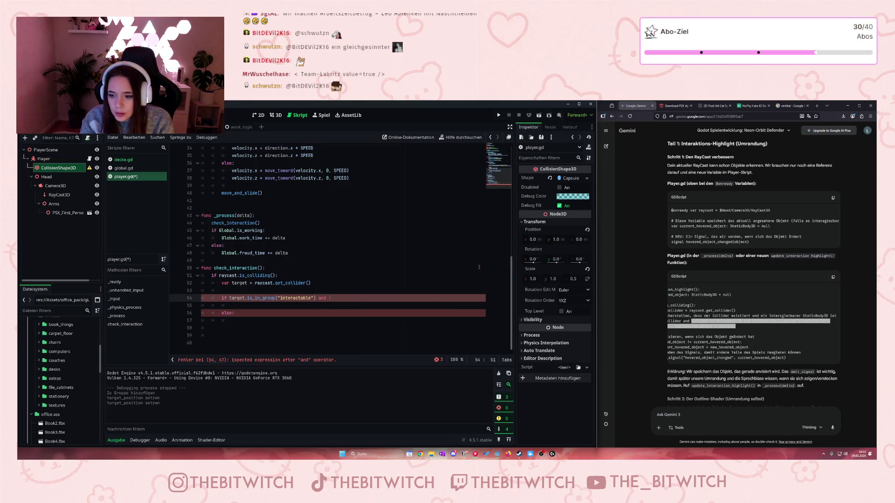
type("target is S")
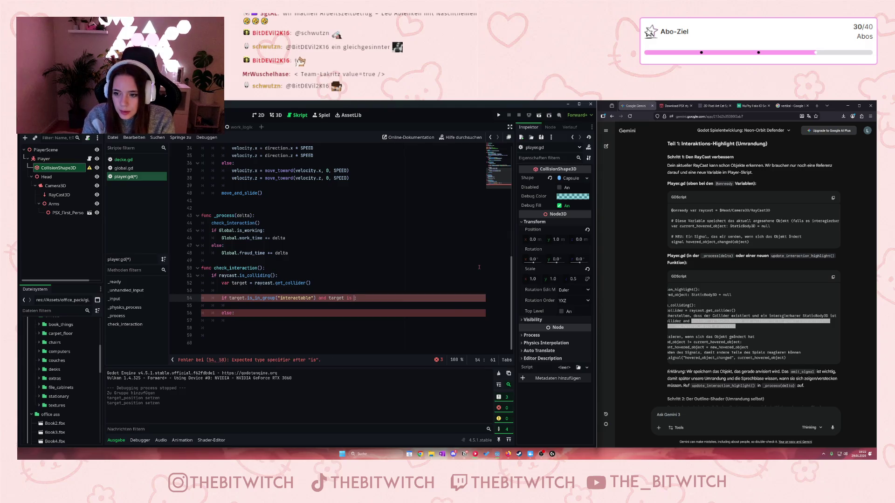
type("tatic")
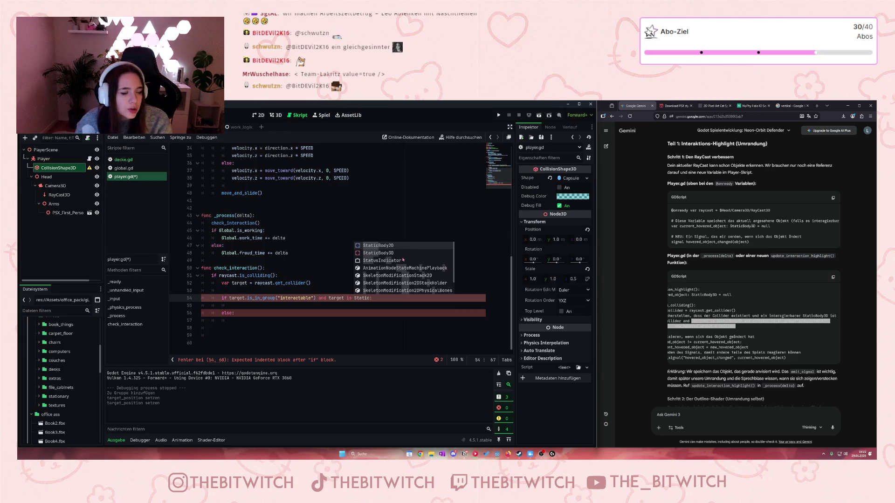
type(":")
left_click_drag(112, 140, 51, 154)
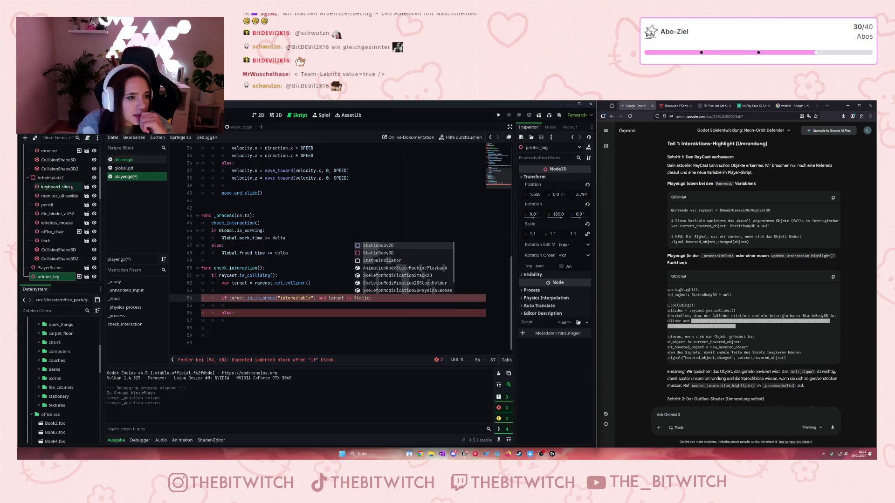
Strip the incomplete Static type check so line 54 only tests the interactable group
scroll(42, 255, "up", 3)
scroll(47, 225, "up", 3)
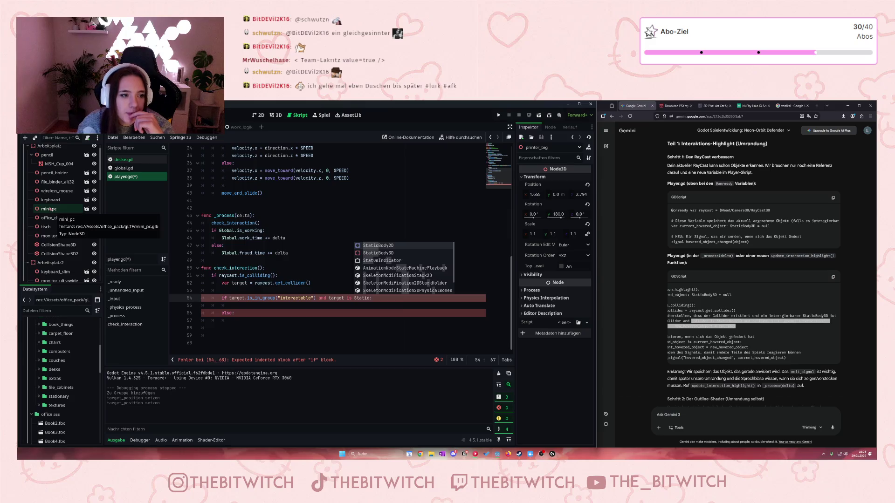
key("BackSpace")
key("BackSpace")
key("BackSpace")
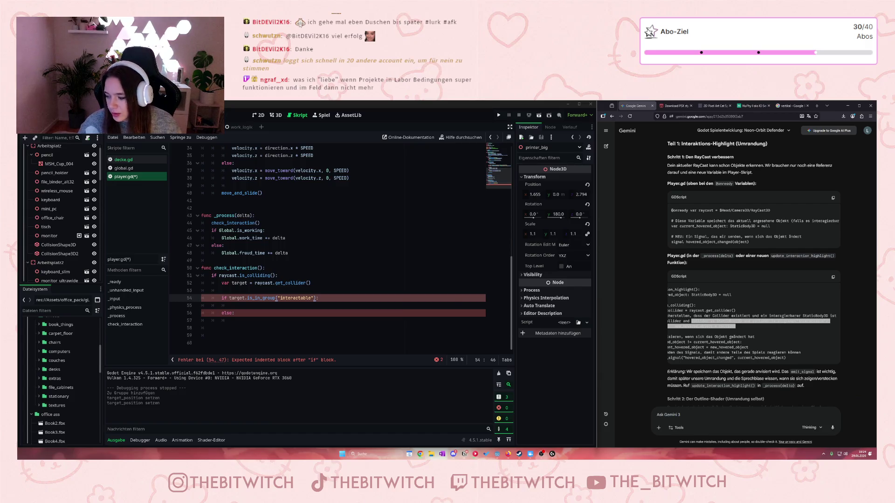
Study Gemini's suggested code, highlighting the new_hovered_object != current_hovered_object check
left_click_drag(615, 345, 651, 341)
left_click(714, 341)
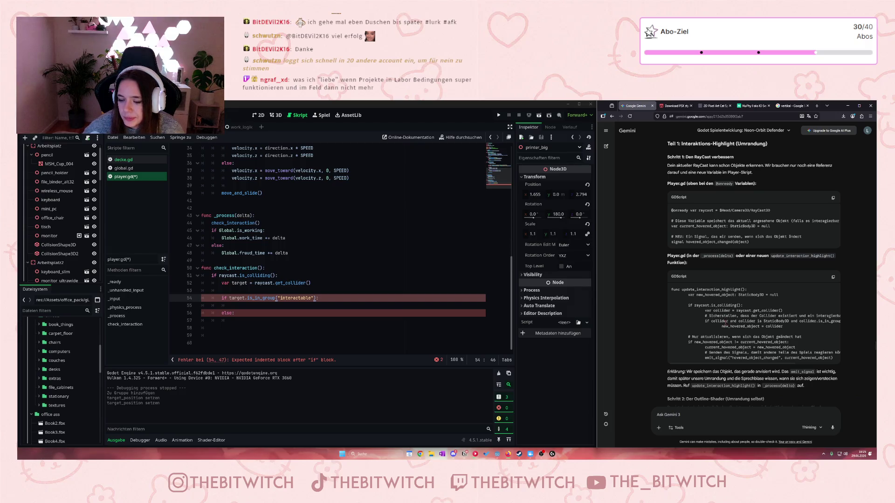
left_click_drag(690, 342, 772, 342)
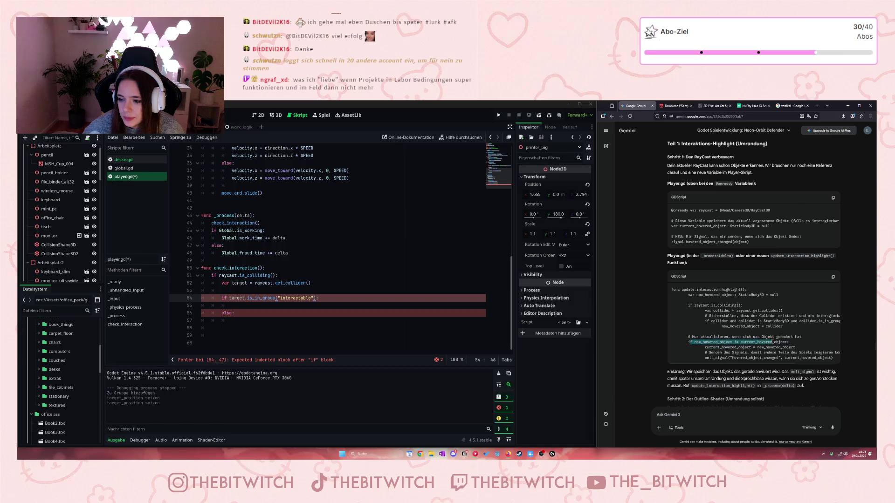
left_click(773, 342)
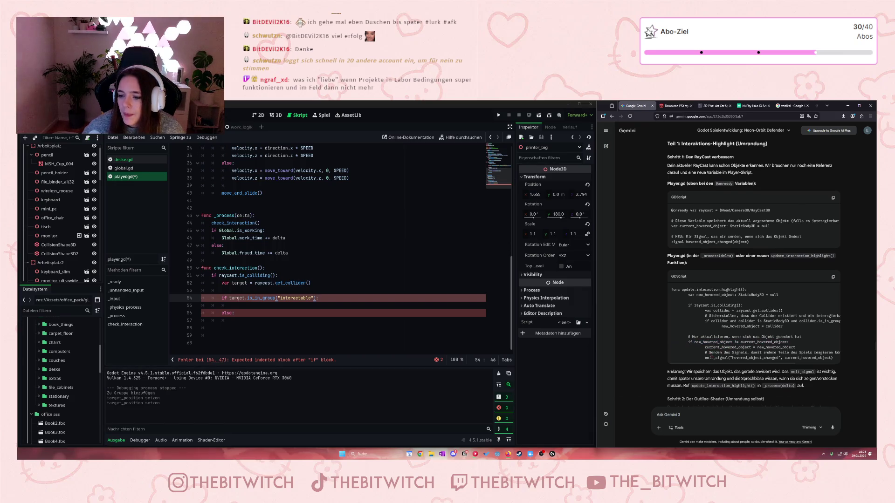
scroll(769, 308, "down", 1)
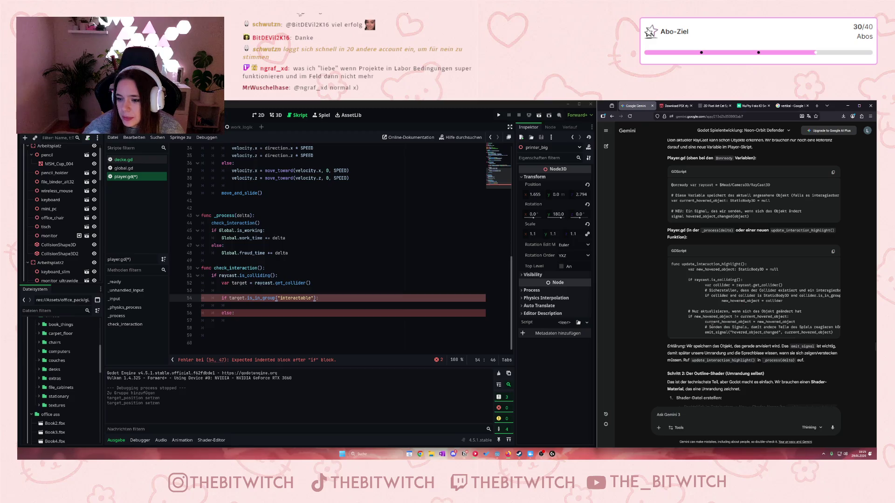
left_click_drag(688, 316, 792, 318)
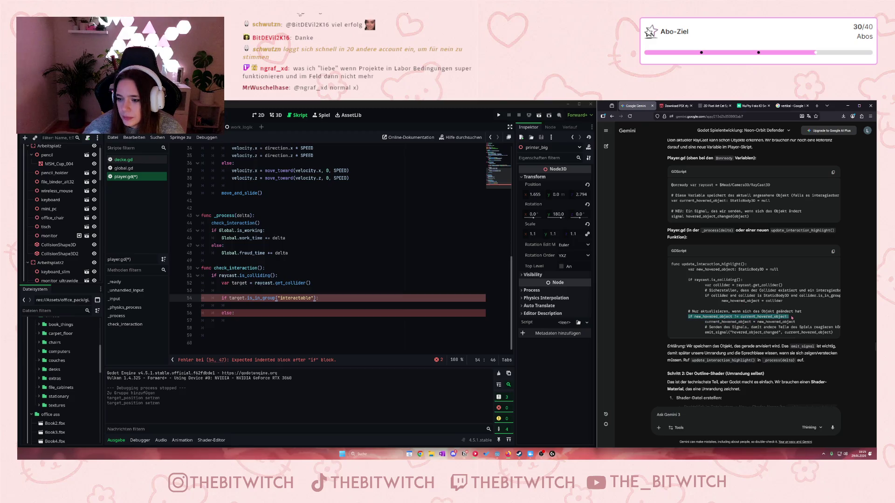
left_click(747, 322)
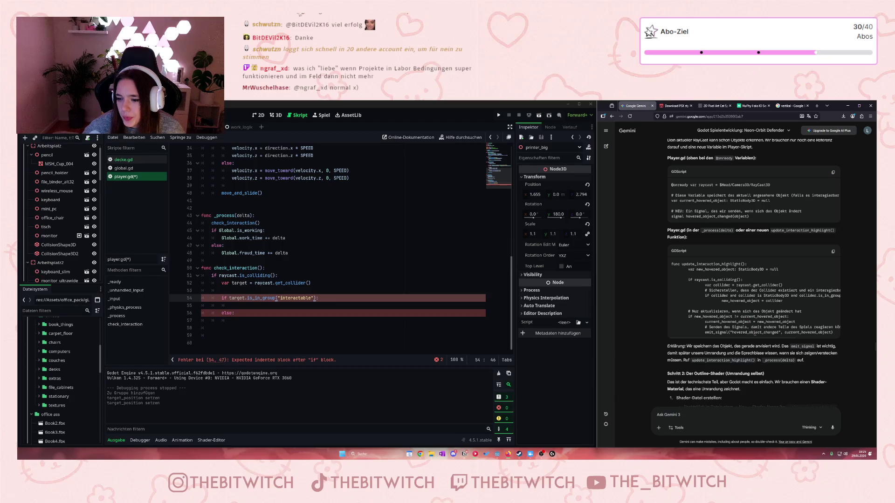
scroll(781, 338, "right", 3)
left_click_drag(782, 340, 765, 338)
left_click_drag(701, 312, 764, 328)
left_click(764, 327)
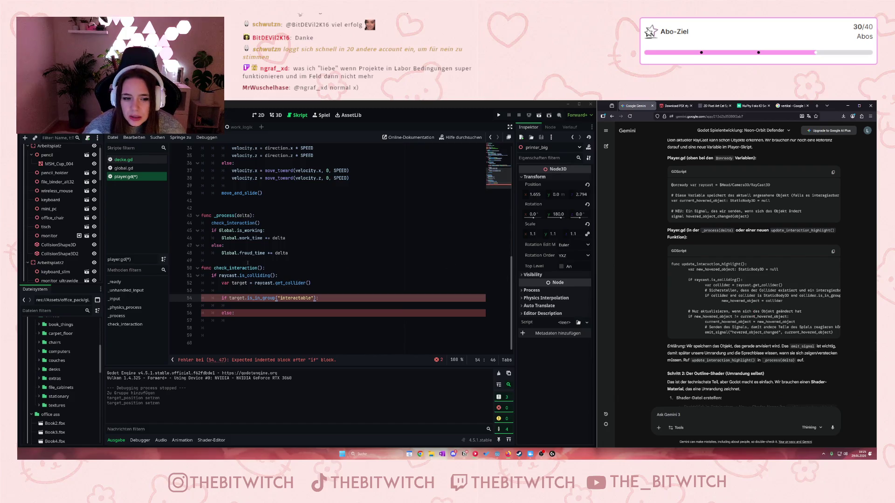
Delete the leftover else: on line 56, put a bare print on line 55, and open a new Firefox tab
left_click(274, 286)
left_click(266, 307)
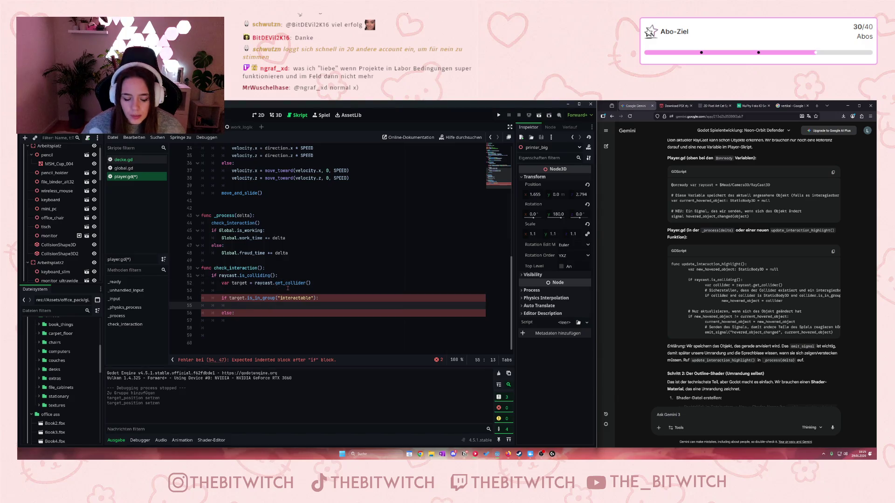
left_click_drag(234, 313, 221, 313)
key("BackSpace")
key("Up")
type("print")
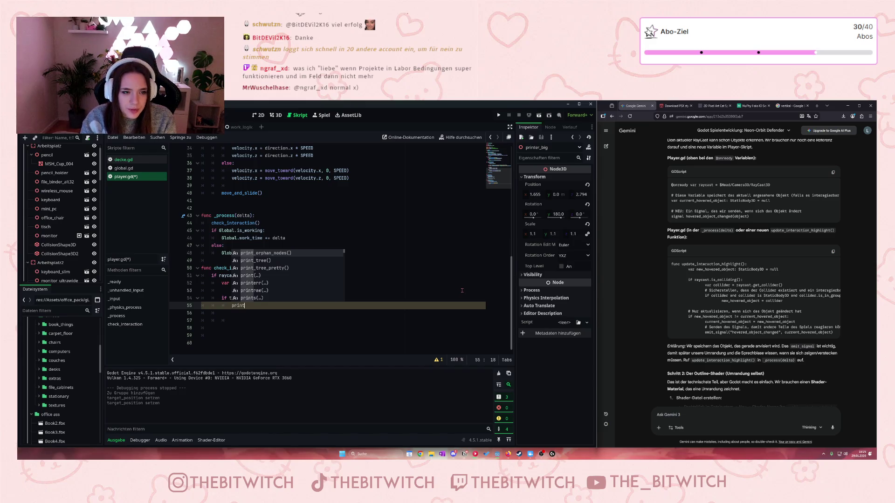
scroll(260, 170, "up", 3)
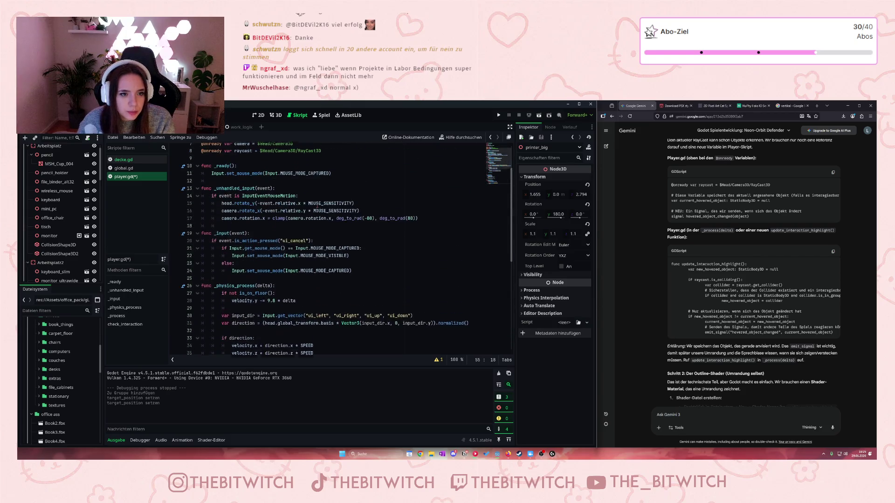
scroll(319, 204, "down", 3)
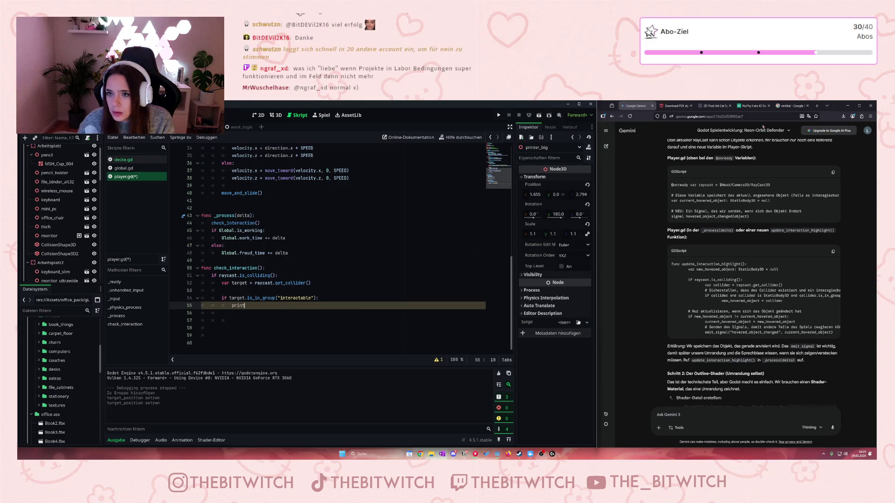
left_click(827, 106)
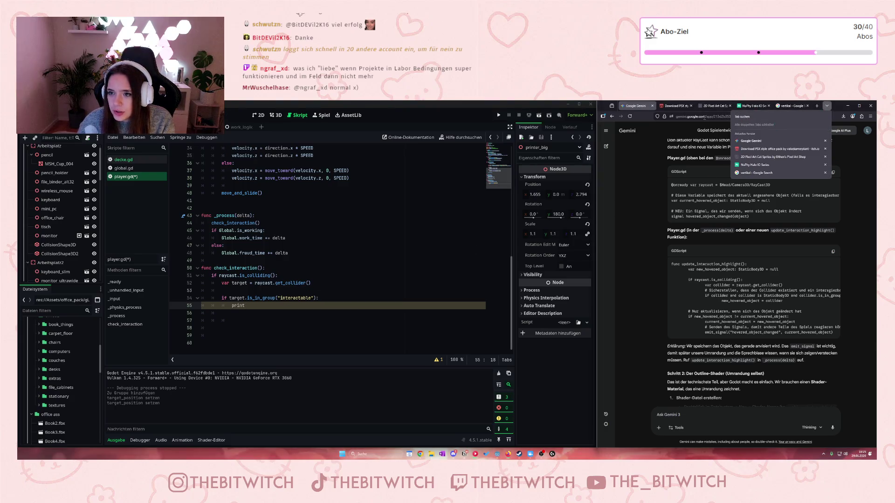
left_click(816, 106)
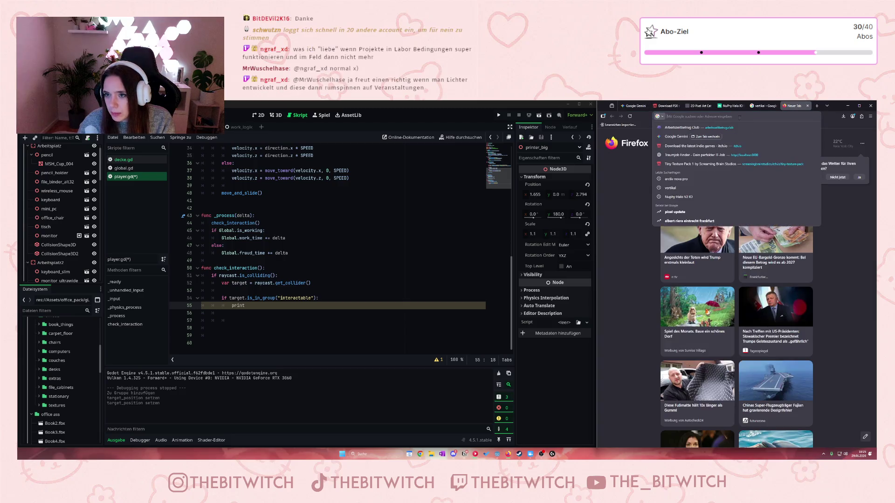
Search 'godot print', skim the r/godot console-printing thread, and begin print(" on line 55
type("godot print")
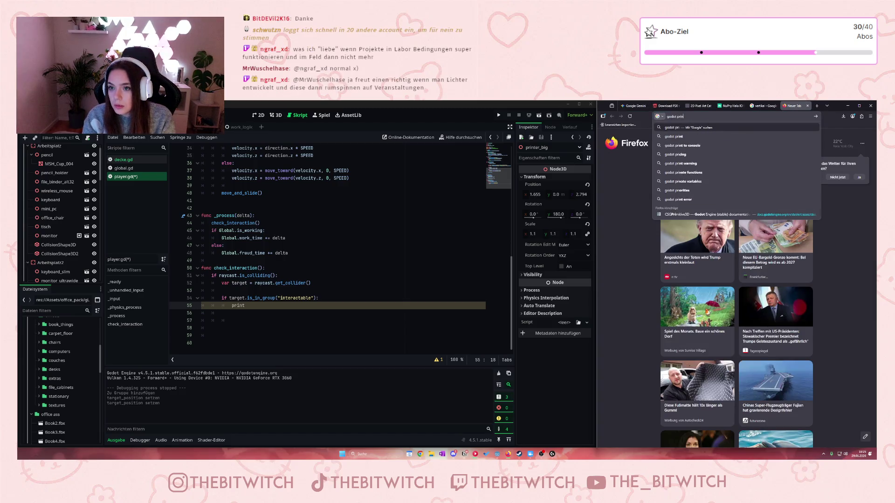
key("Return")
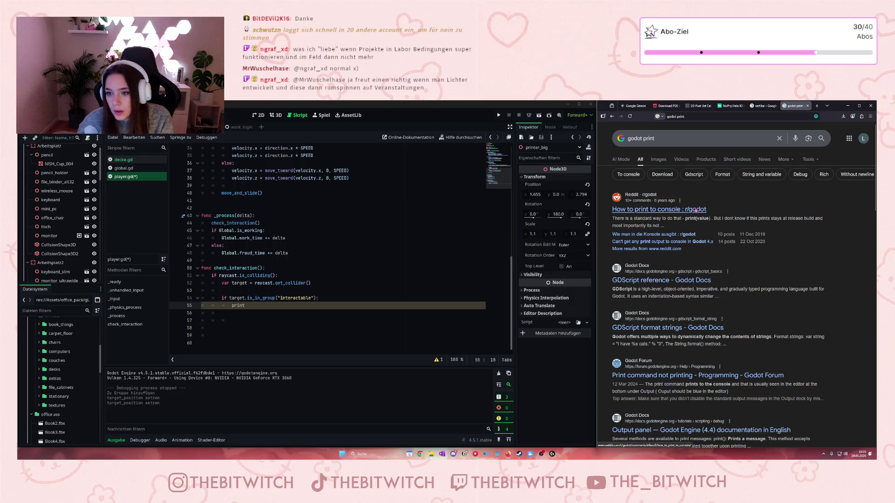
left_click(696, 211)
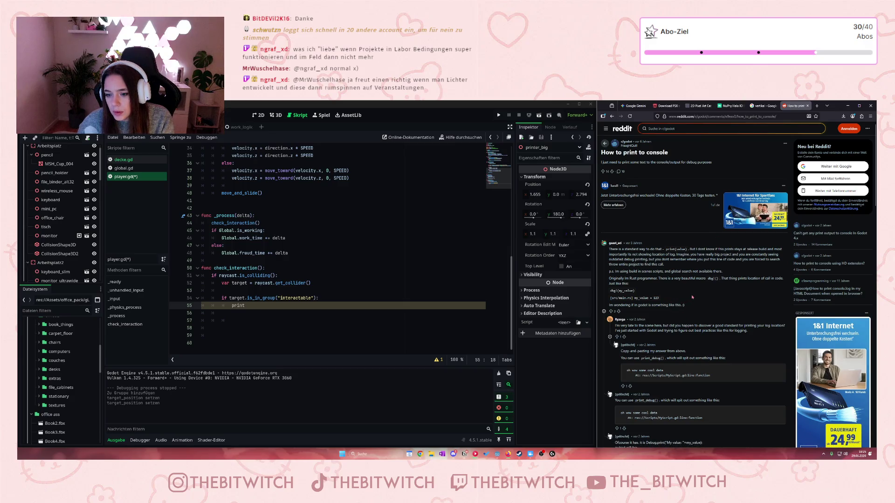
scroll(693, 296, "down", 5)
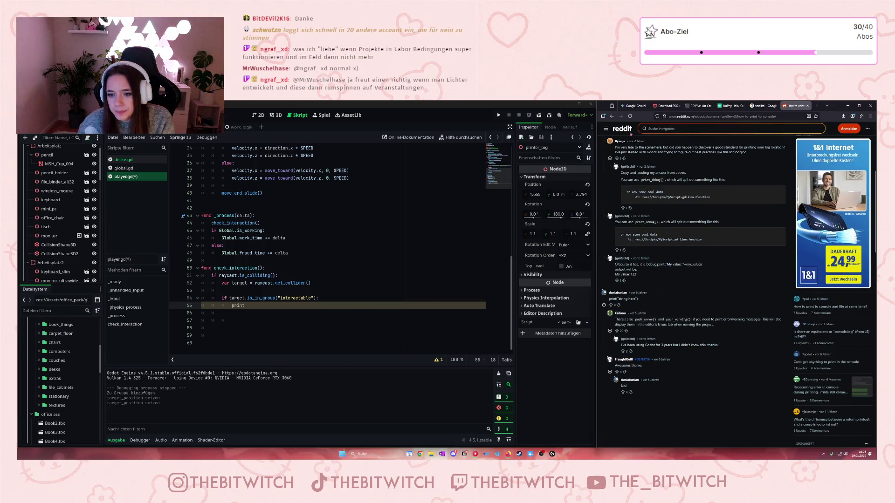
left_click(611, 116)
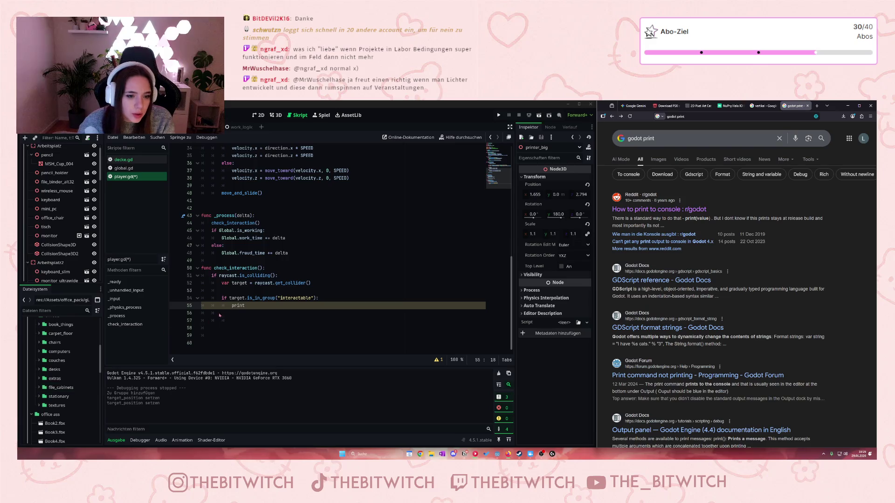
type("(\"")
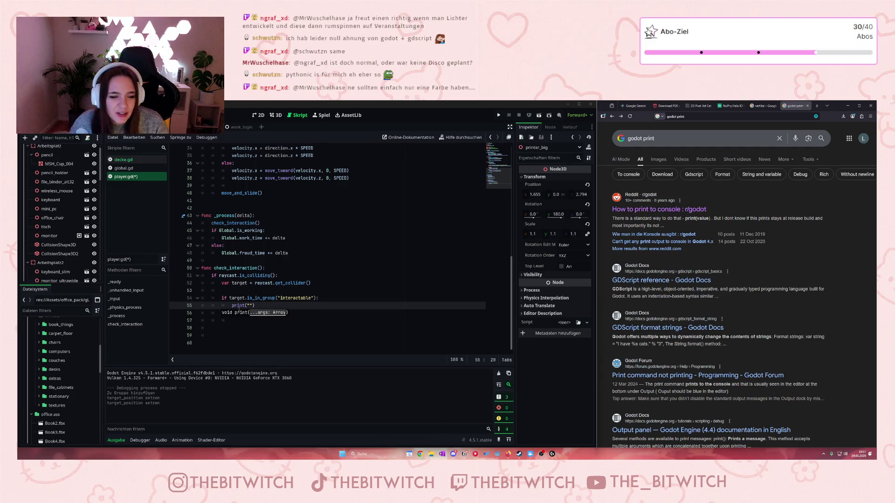
Make line 55 print "interacier mit mir!!", save player.gd, and launch a test run
key("Escape")
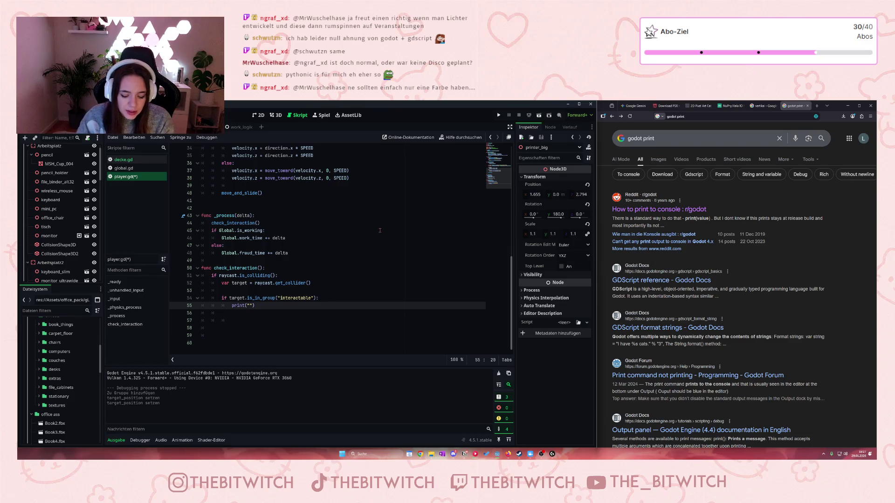
type("intera")
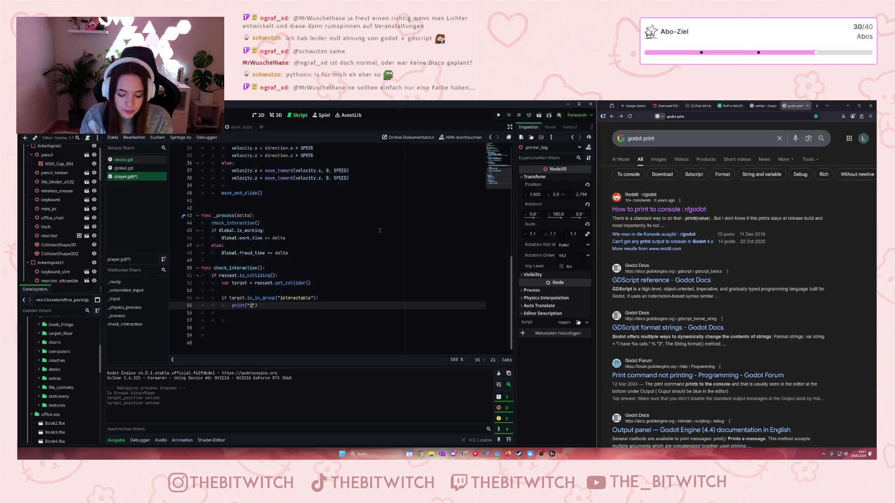
type("c")
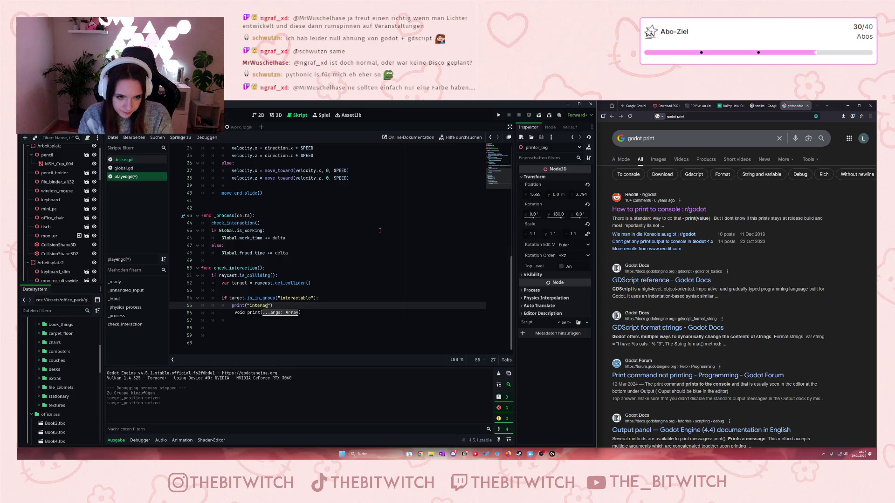
type("ier mit mir!!")
left_click_drag(359, 291, 357, 303)
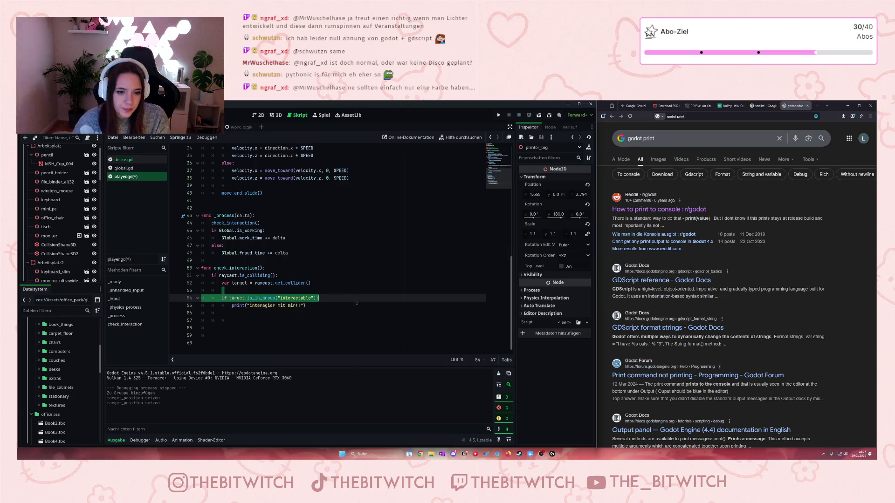
key("ctrl+s")
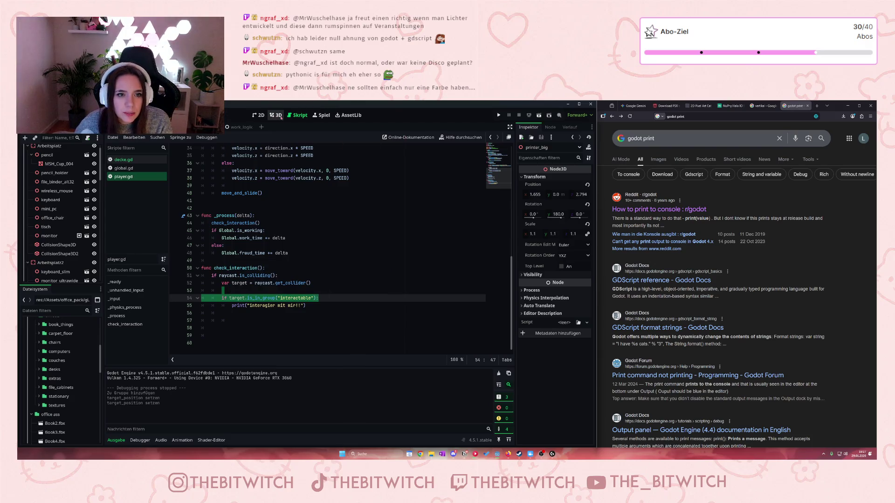
left_click(498, 115)
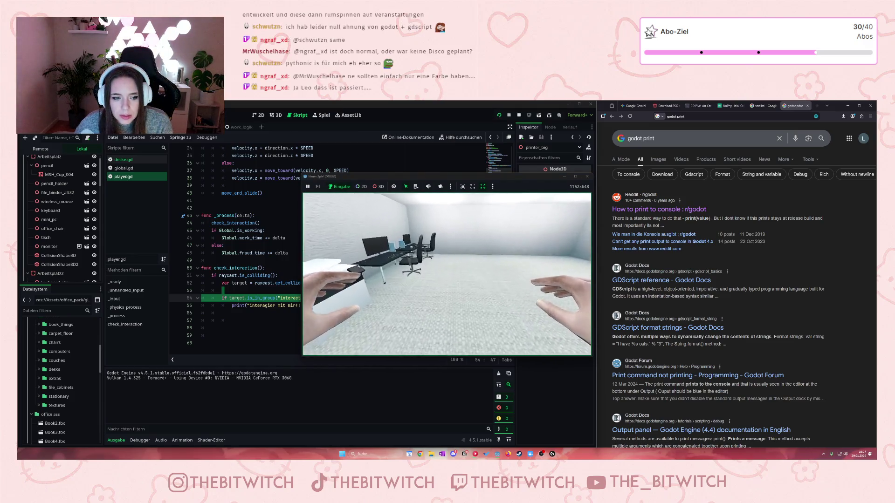
Walk toward the printer and back in the running game, then stop the test run
key("w")
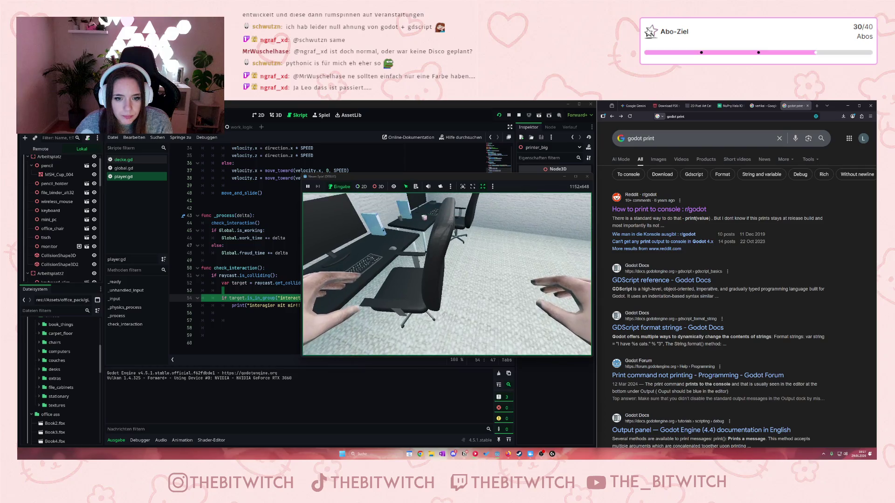
key("w")
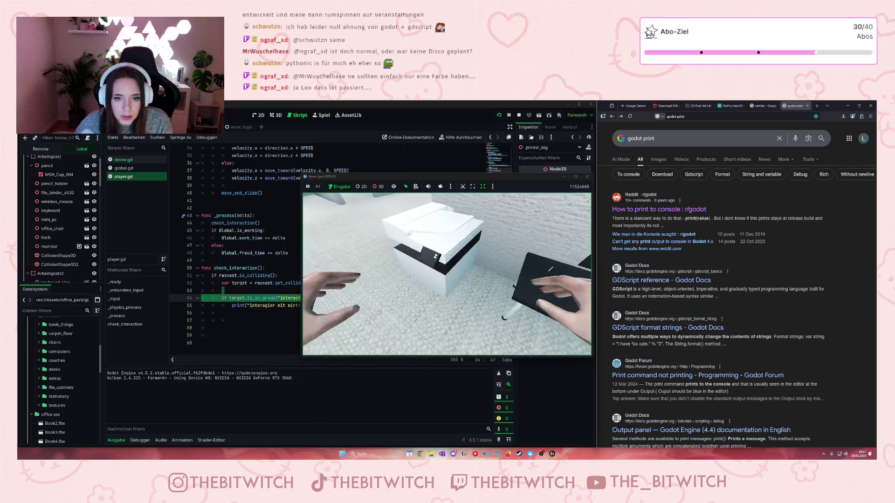
key("w")
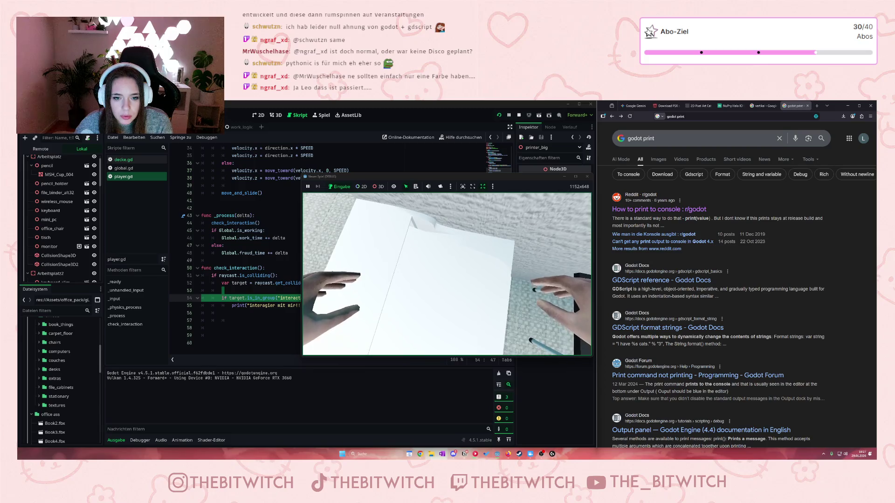
key("s")
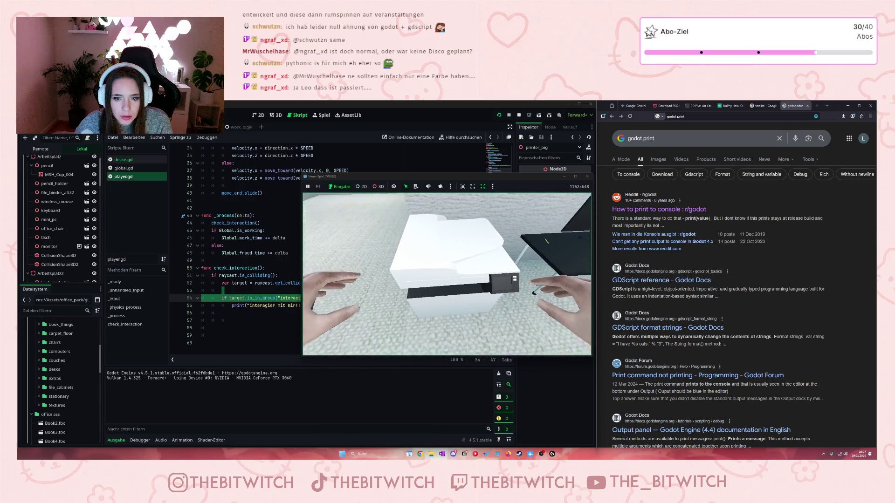
key("w")
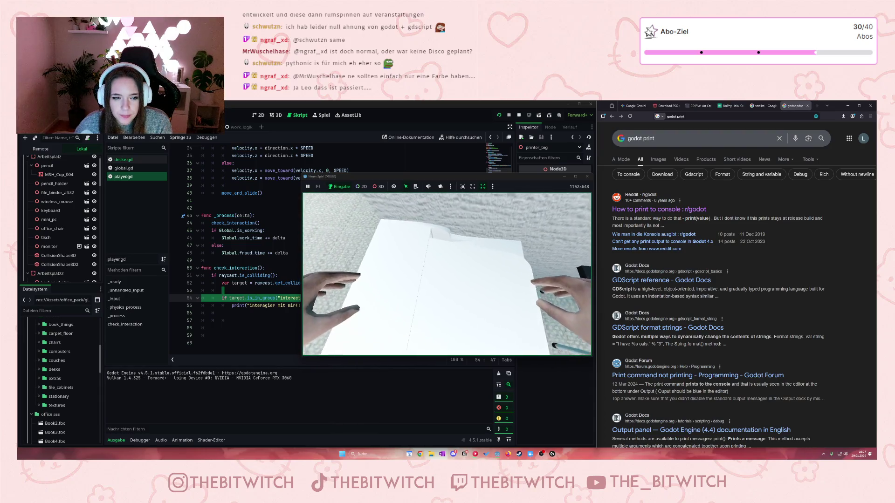
key("s")
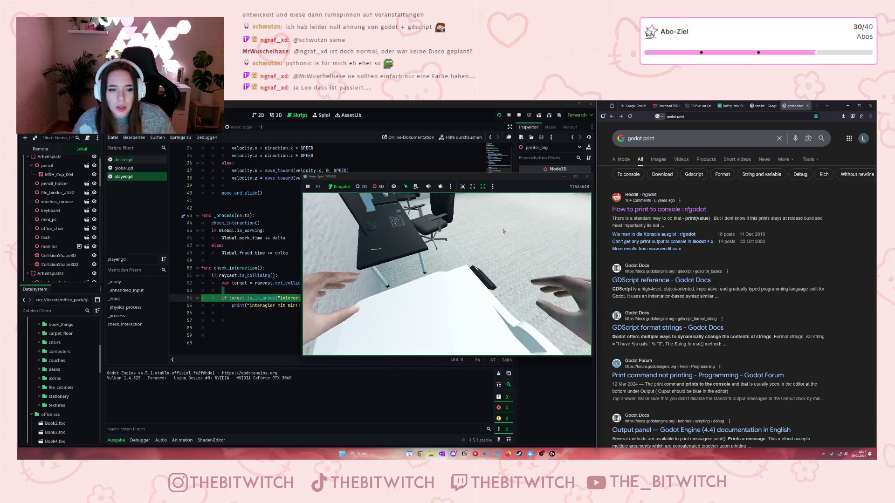
mouse_move(536, 193)
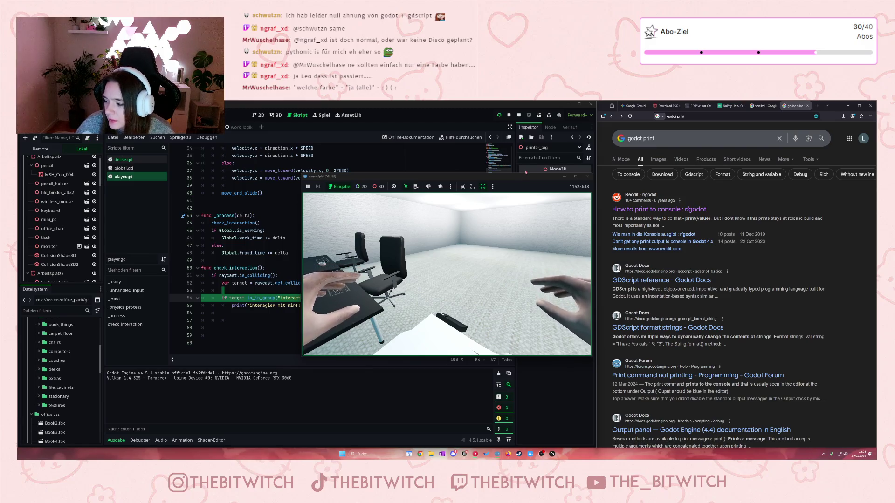
key("w")
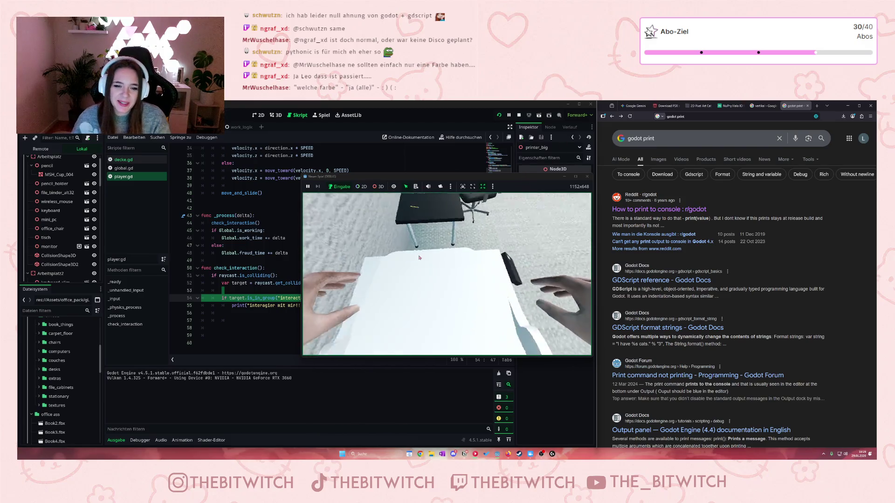
left_click(586, 176)
left_click(294, 334)
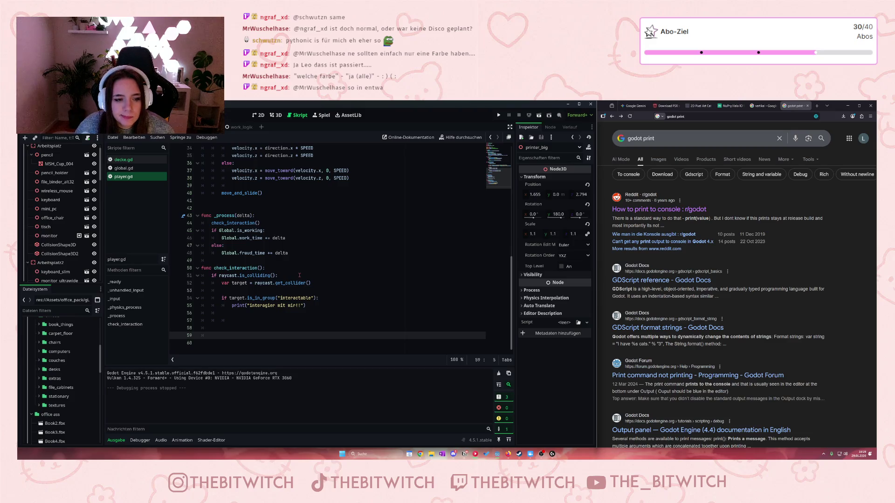
Read through Gemini's GDScript and outline-shader answer, then view printer_big's group memberships
left_click(634, 105)
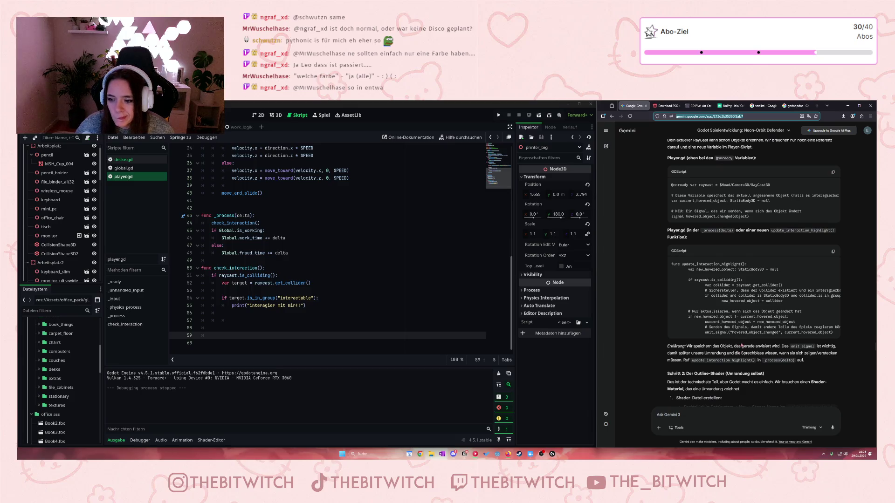
scroll(748, 344, "down", 1)
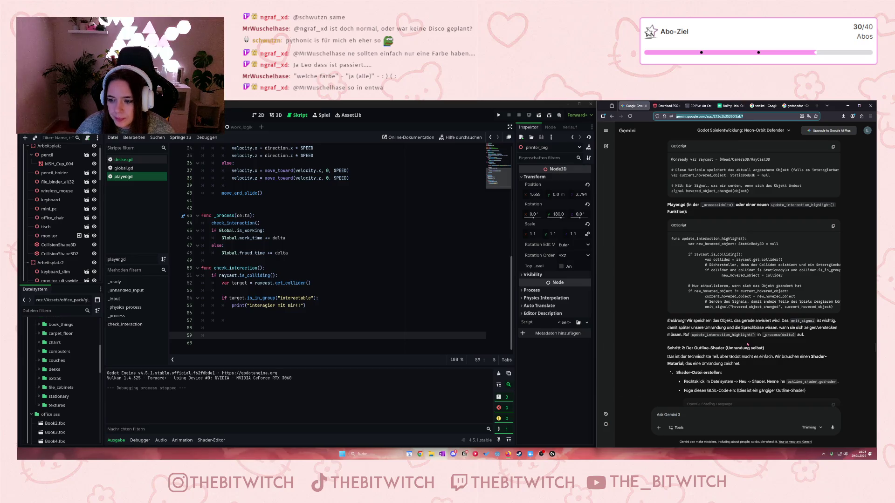
scroll(748, 344, "down", 1)
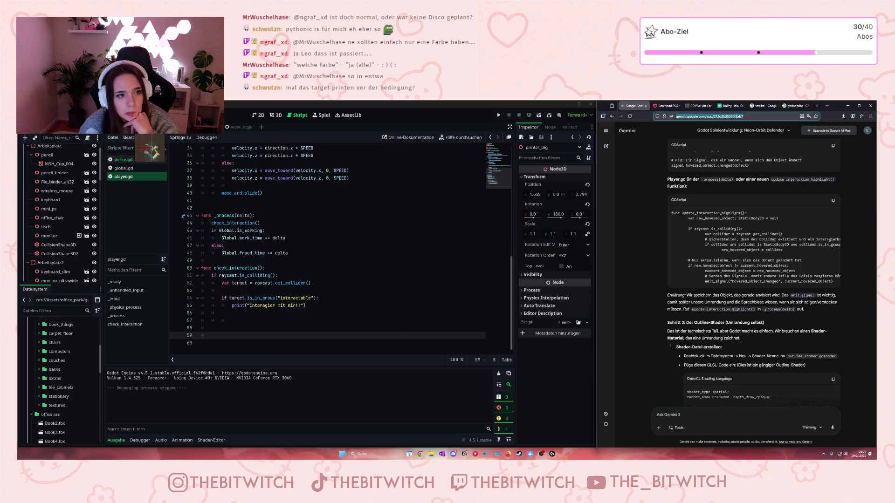
scroll(42, 192, "down", 2)
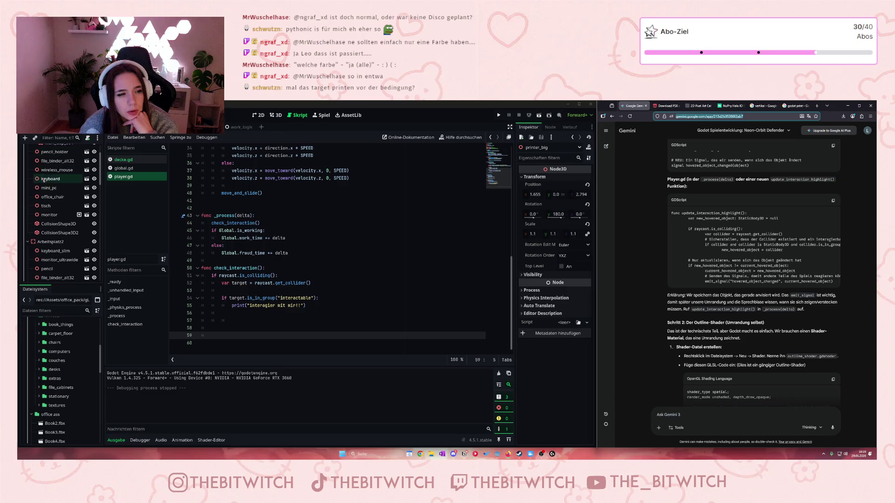
scroll(45, 201, "down", 3)
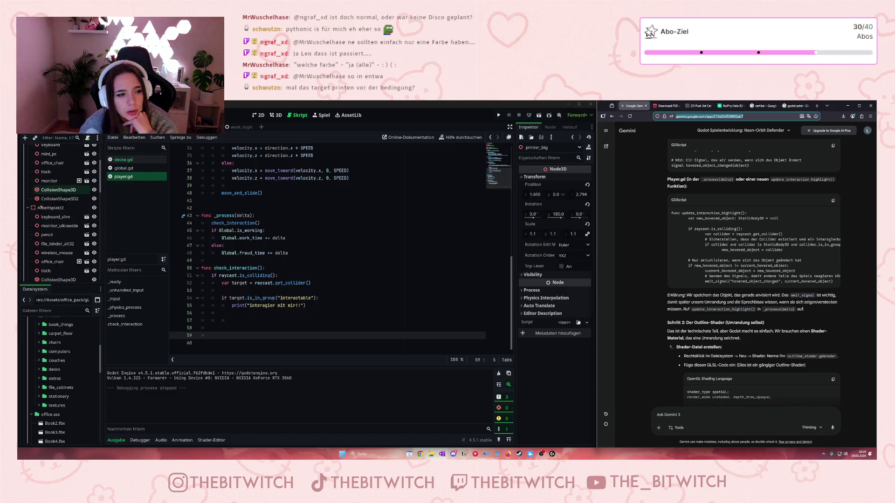
scroll(55, 240, "down", 3)
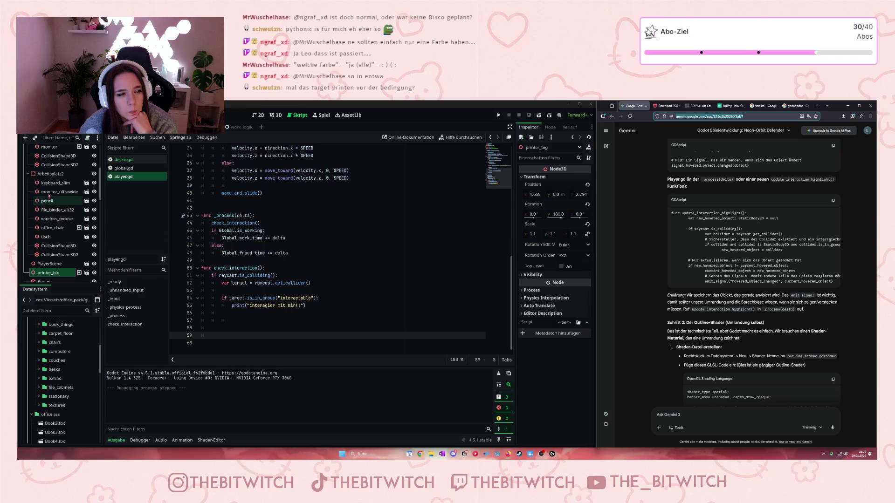
scroll(50, 256, "down", 2)
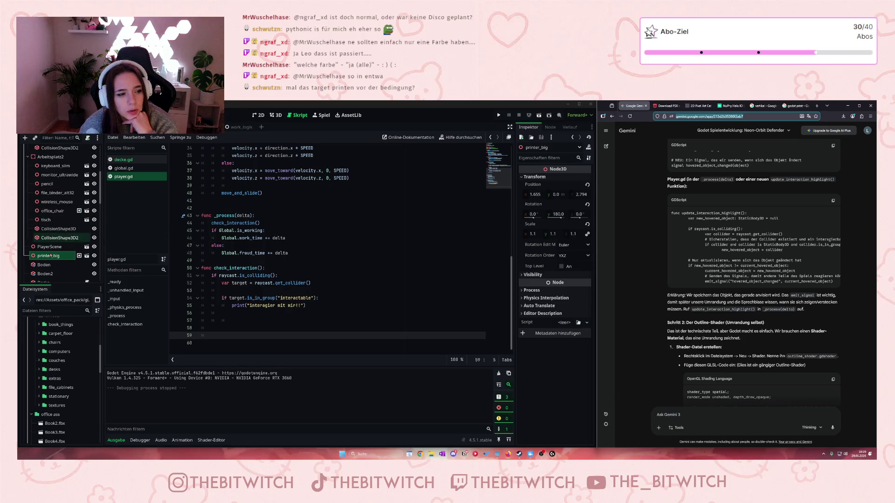
left_click(550, 127)
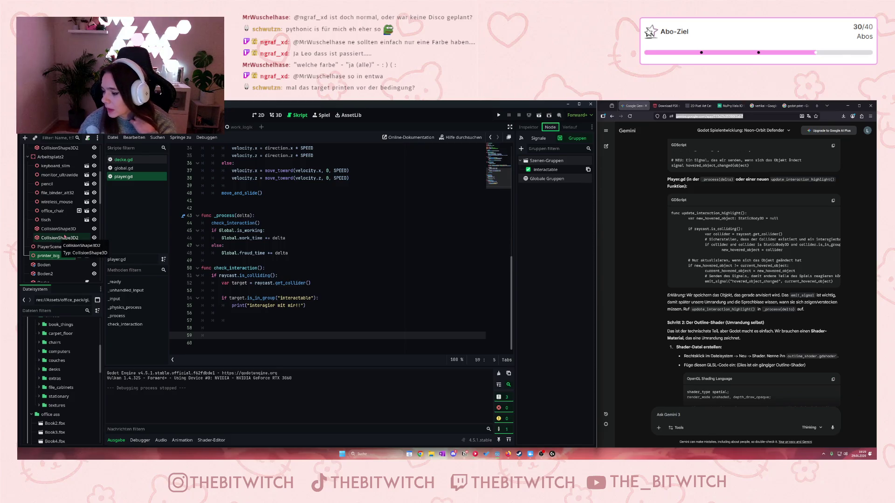
Insert print(target) below the get_collider assignment on line 52 and save
left_click(314, 283)
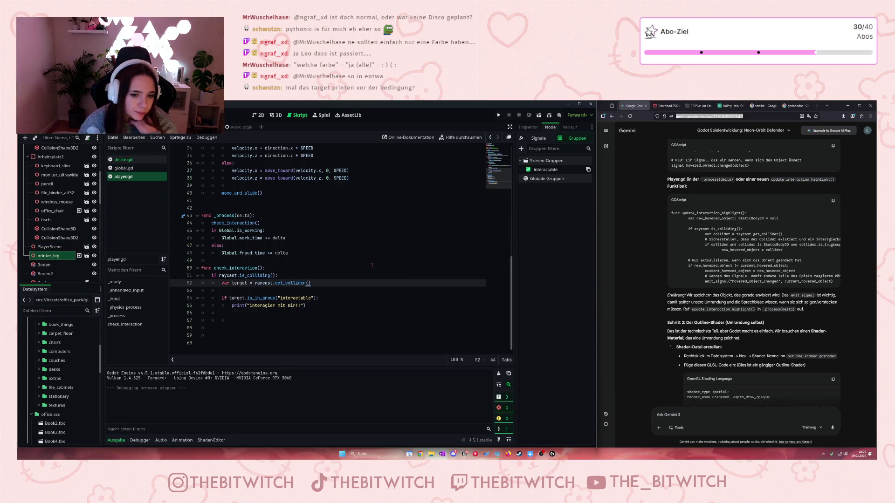
key("Return")
type("print")
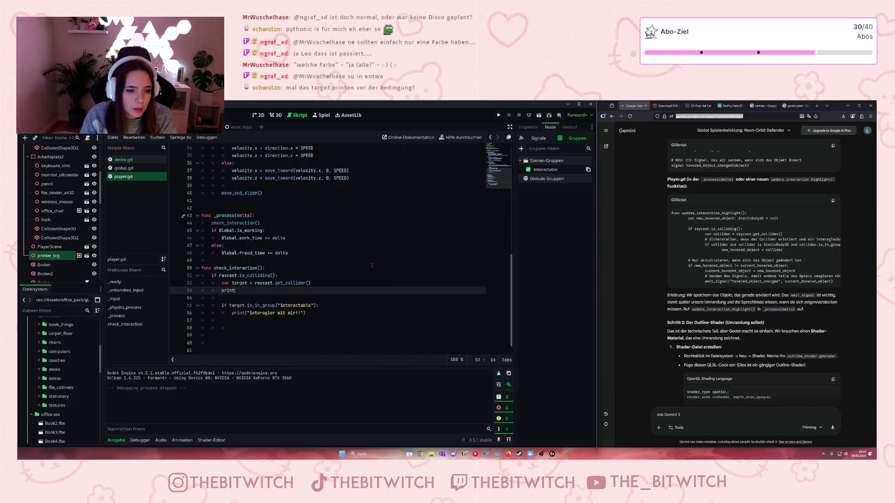
type("(ta")
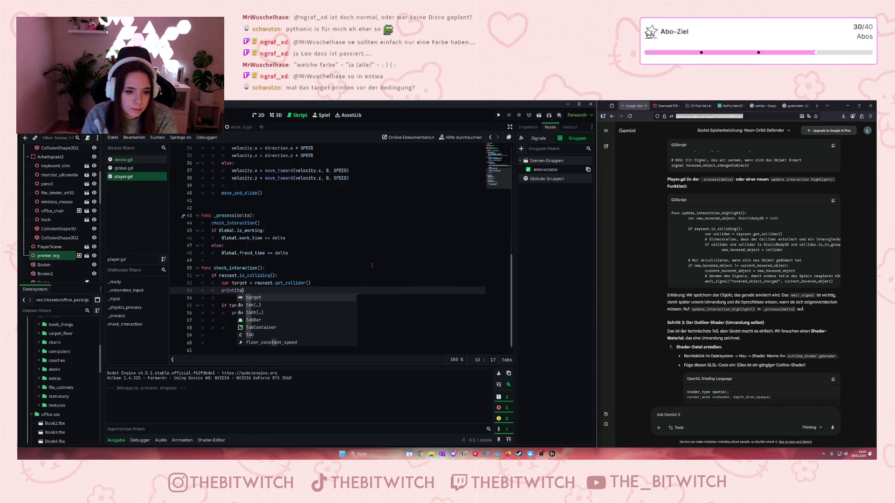
key("Return")
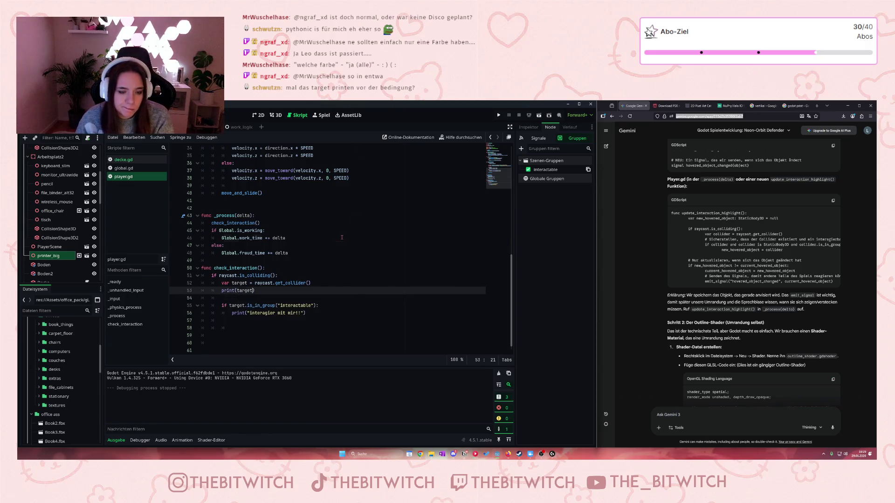
left_click(342, 237)
key("ctrl+s")
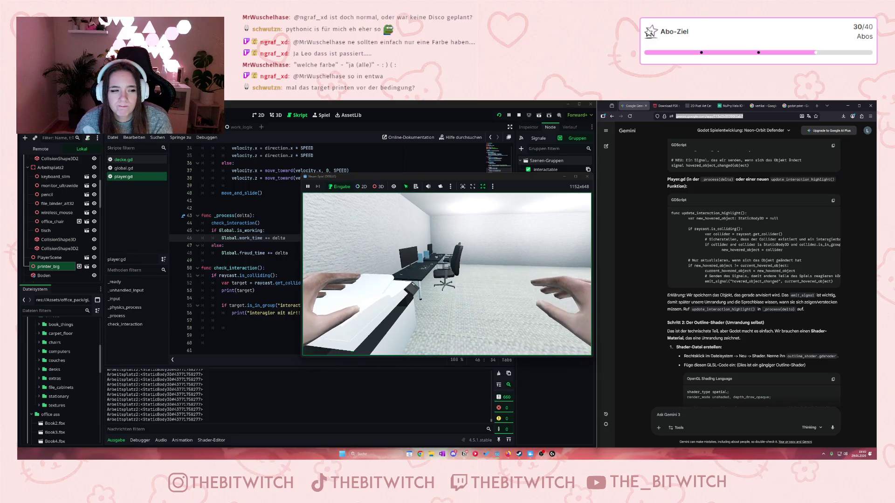
Walk back toward the printer in the running game, then stop the game
key("s")
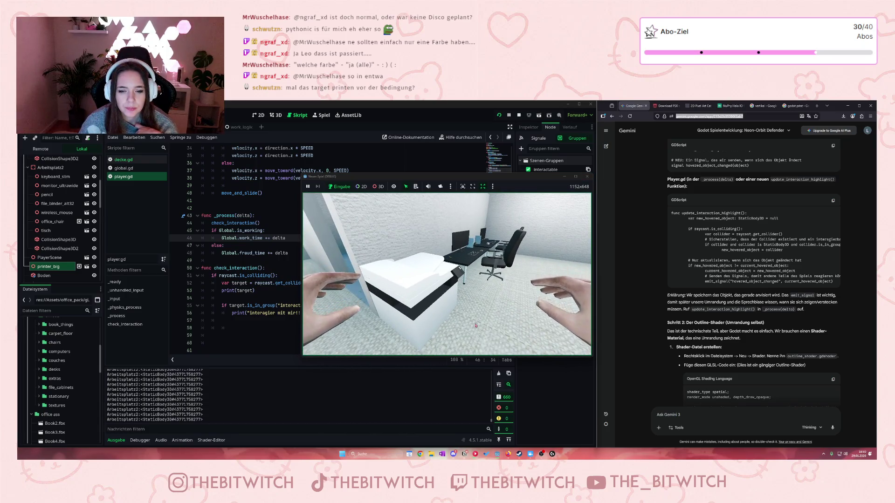
left_click(587, 177)
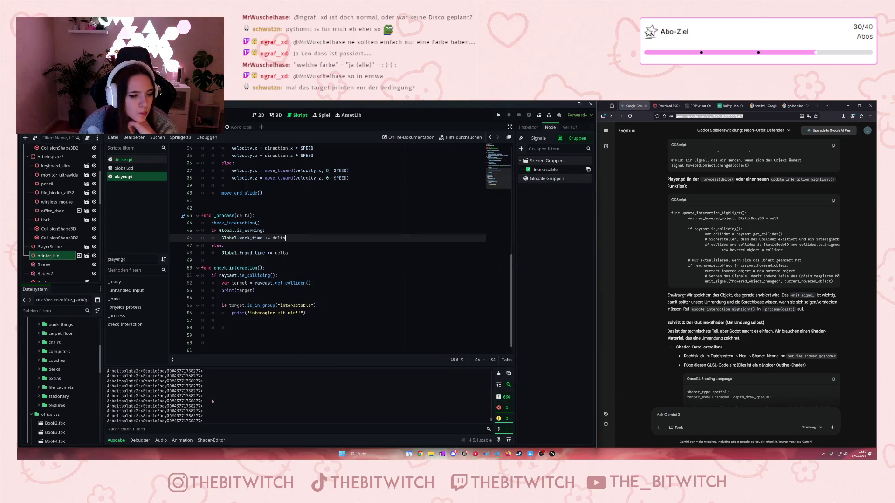
scroll(201, 398, "up", 1)
left_click(50, 157)
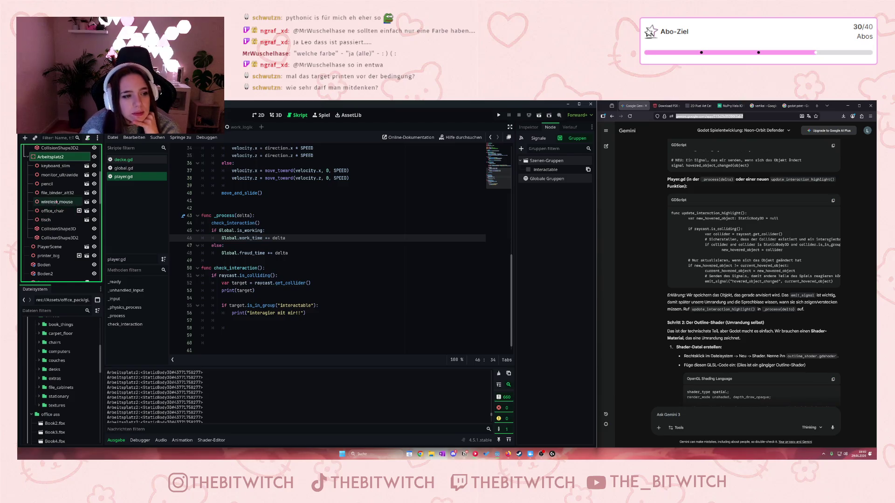
left_click(68, 212)
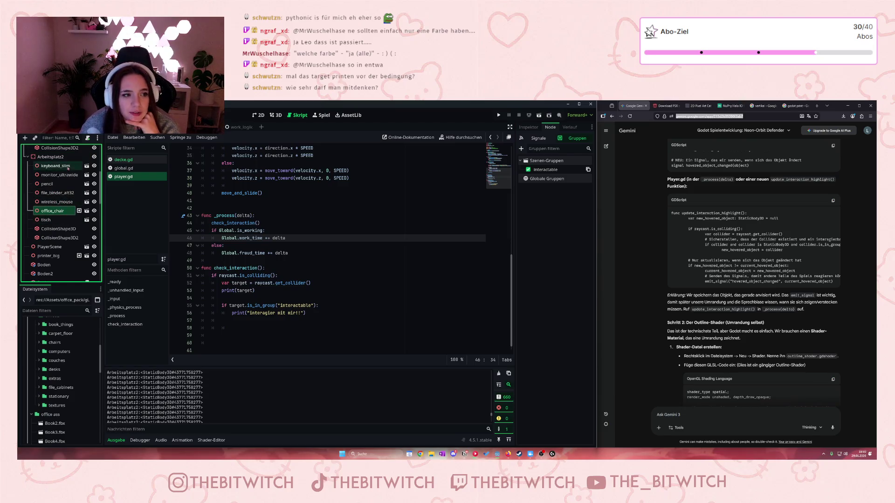
scroll(231, 273, "up", 10)
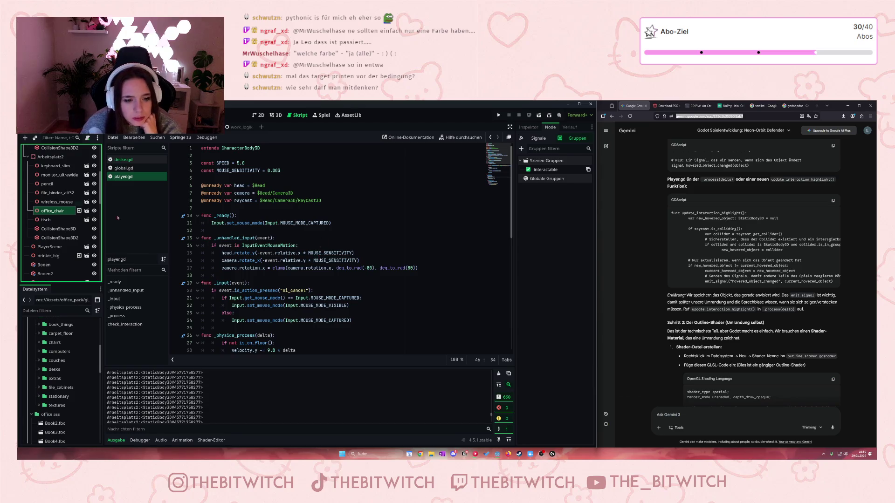
scroll(179, 233, "down", 2)
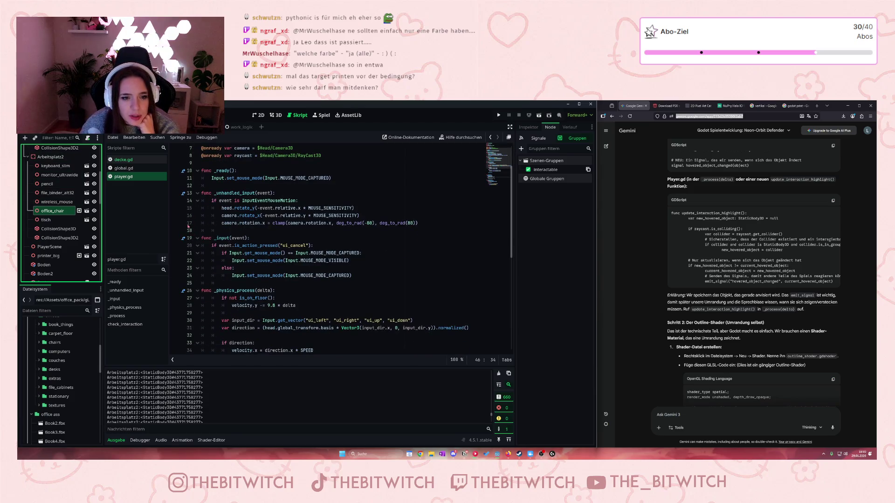
scroll(295, 327, "down", 9)
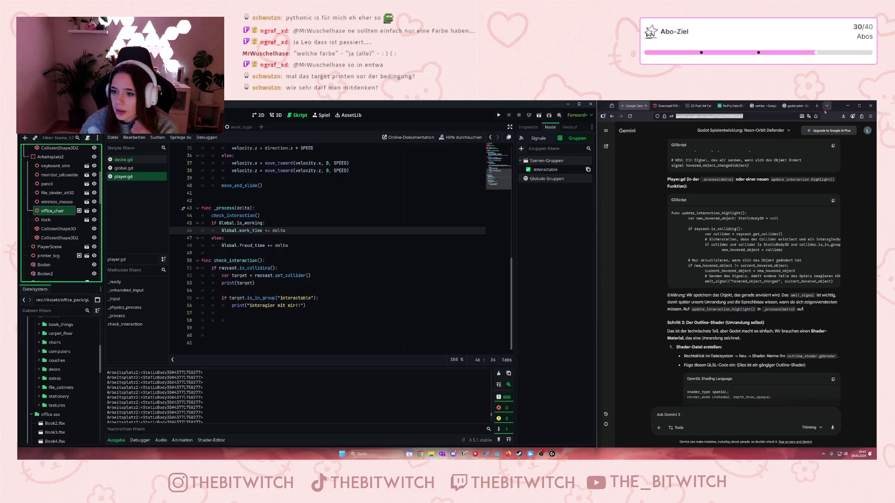
Search Google for 'godot raycast collider' and open the Godot Docs Ray-casting result
left_click(796, 105)
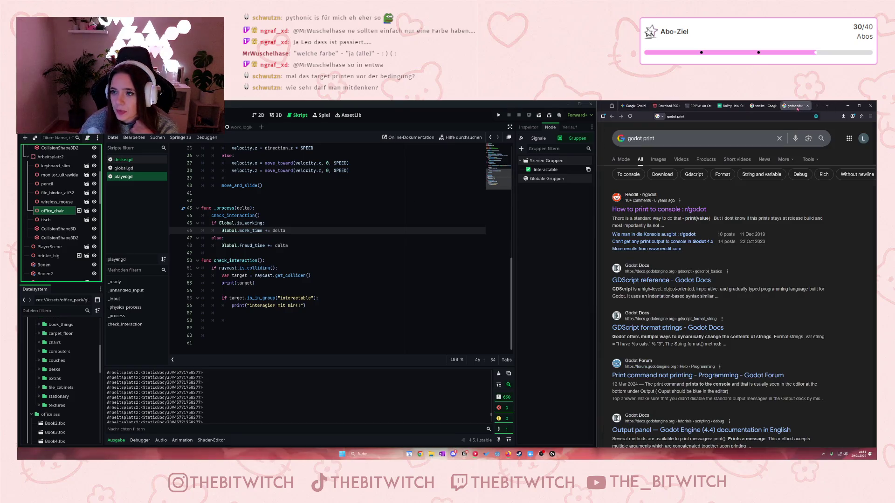
left_click(746, 117)
type("godot")
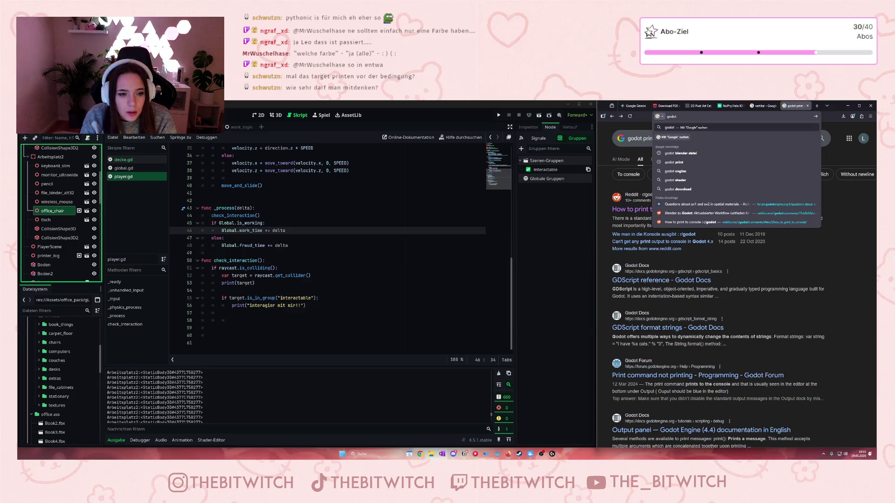
type(" raycast")
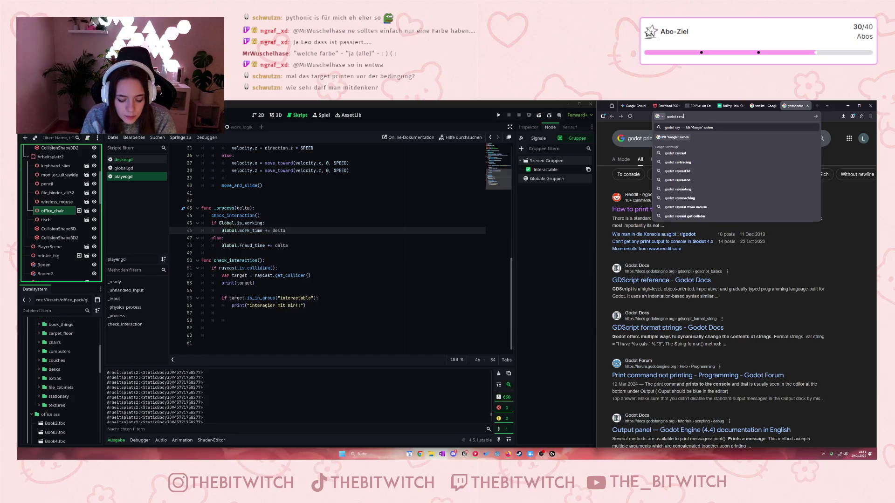
type(" collider")
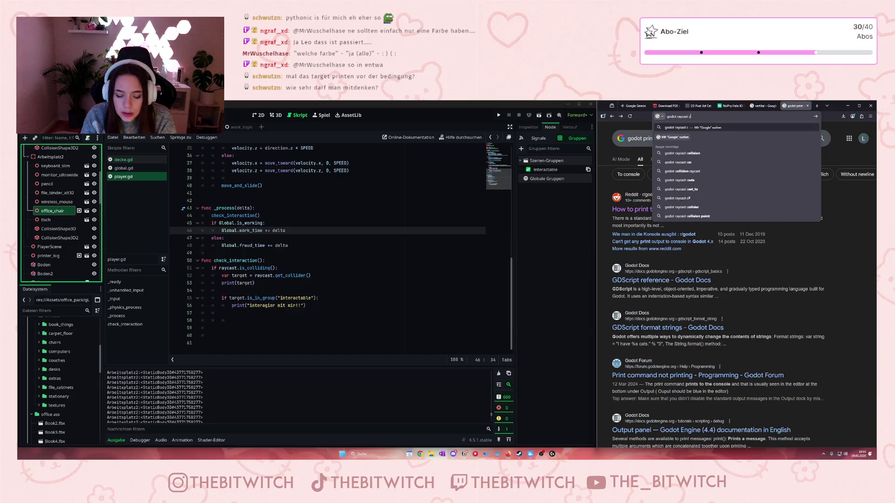
key("Return")
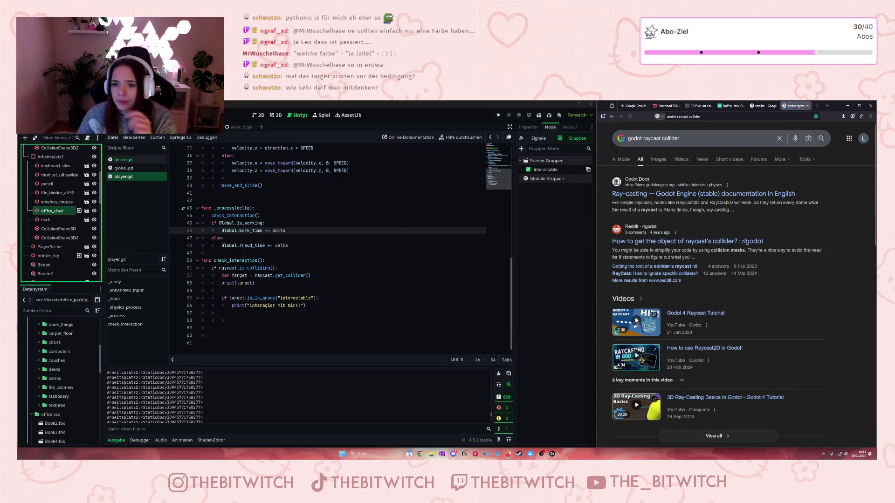
left_click(710, 195)
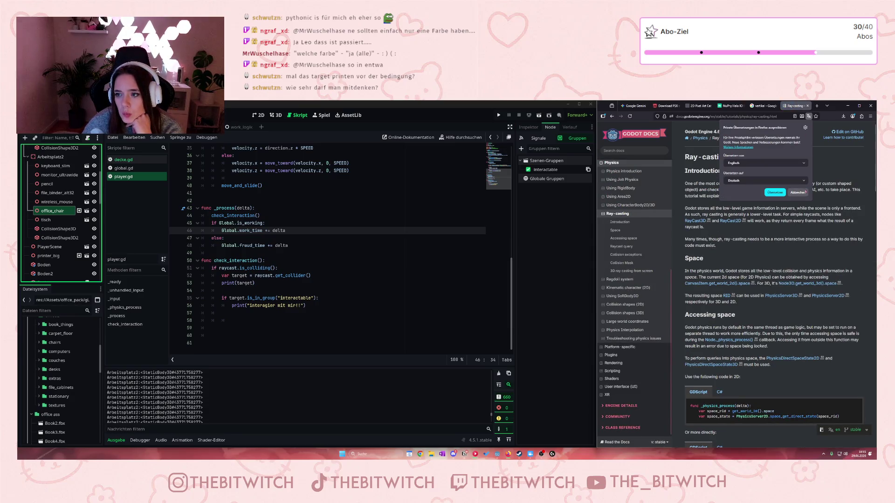
Dismiss the translation prompt and read the Ray-casting page through its 3D _physics_process example
left_click(797, 193)
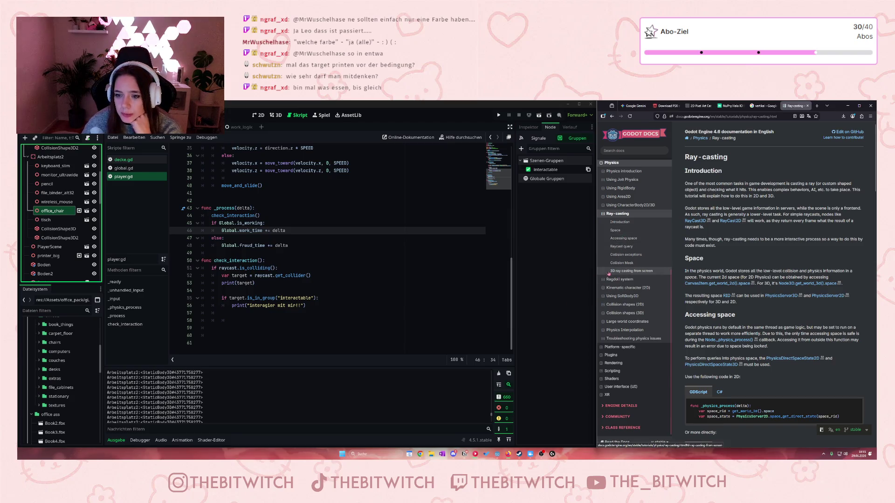
scroll(718, 264, "down", 3)
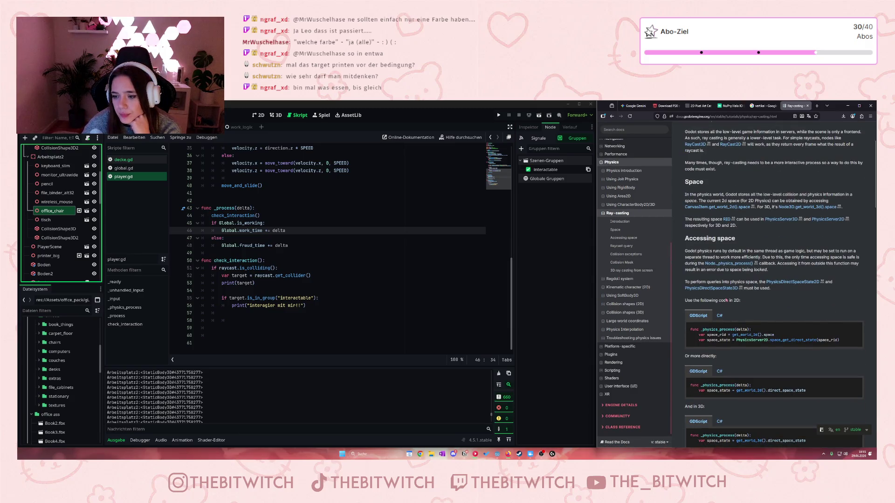
scroll(729, 289, "down", 3)
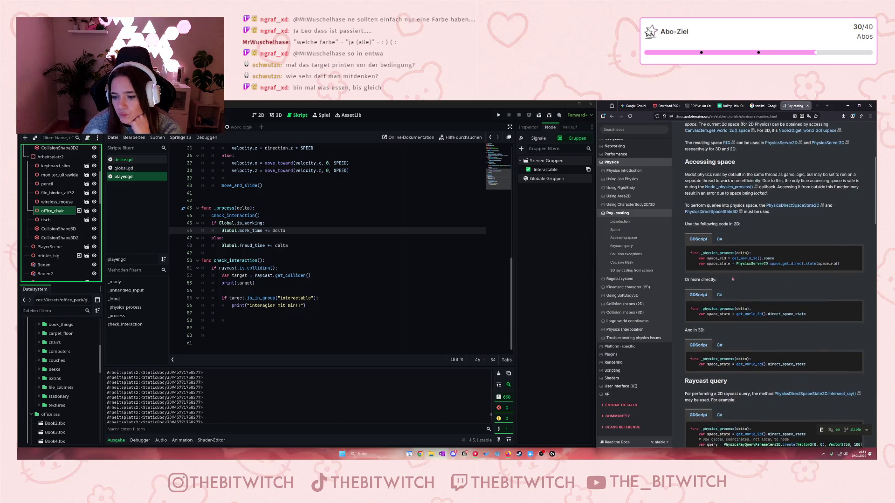
scroll(731, 265, "down", 5)
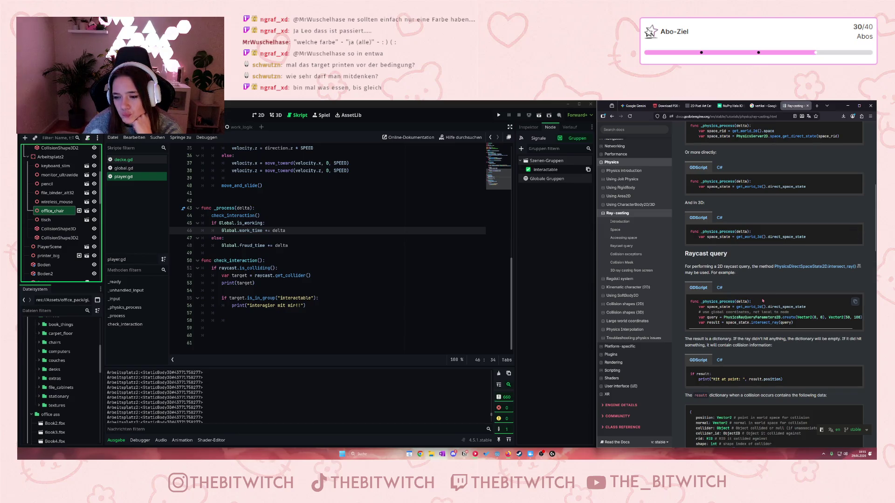
scroll(763, 302, "down", 4)
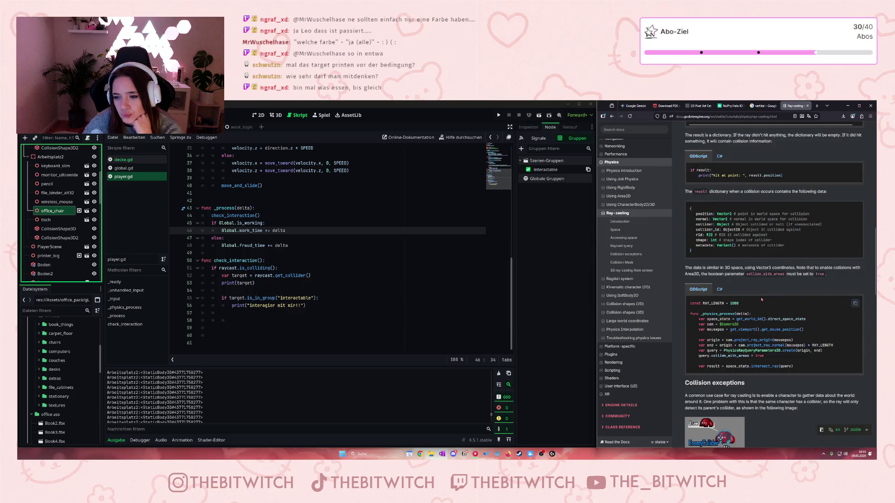
left_click_drag(700, 314, 757, 311)
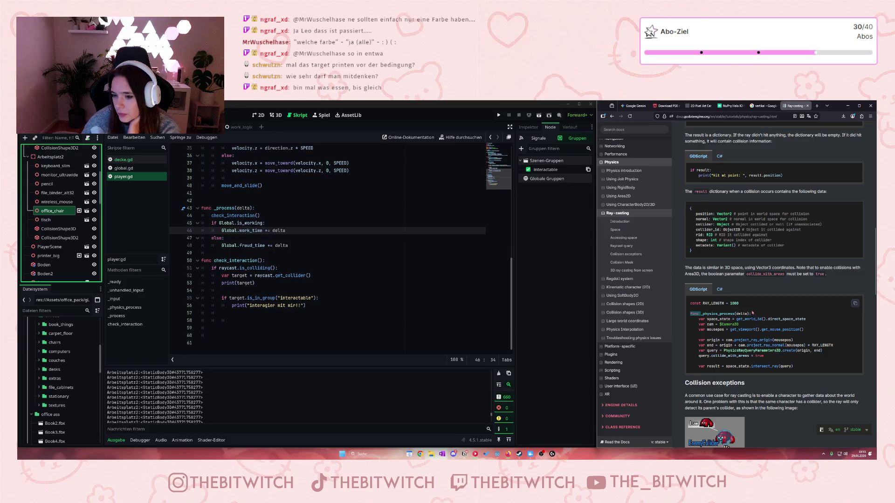
left_click(753, 313)
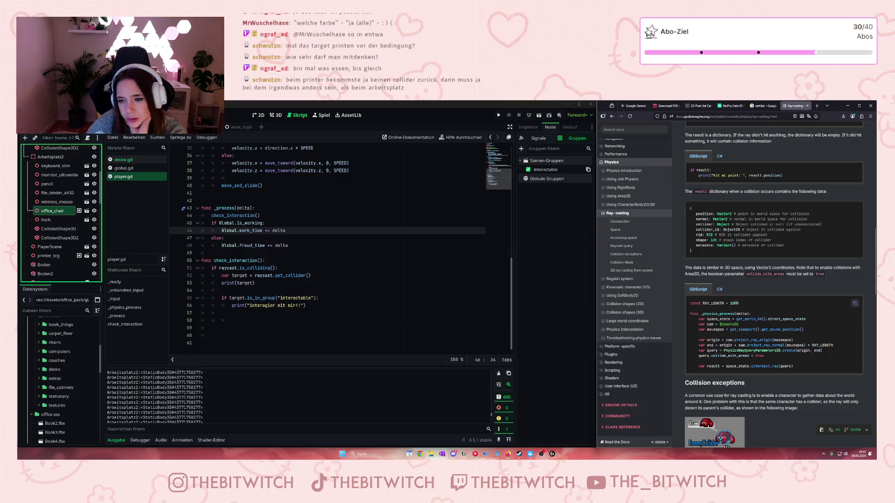
scroll(734, 303, "down", 3)
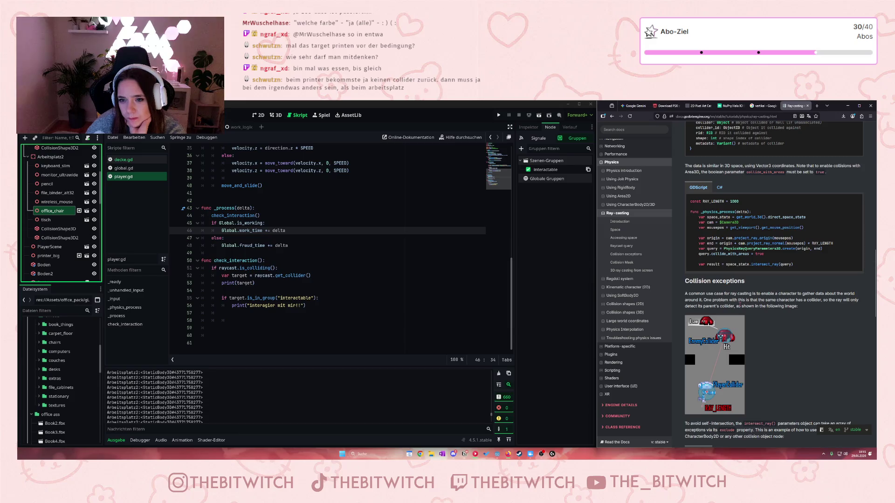
scroll(744, 307, "down", 3)
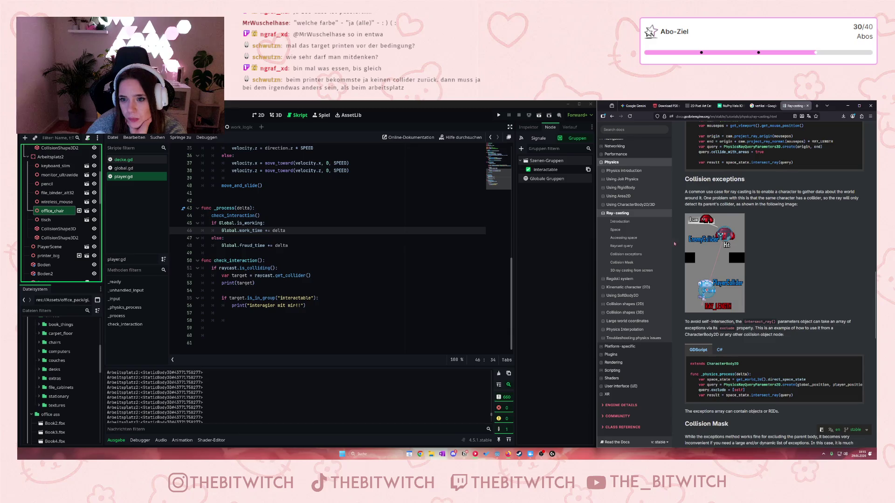
Read from Collision exceptions down to Collision Mask, then select Arbeitsplatz2 to check its groups
left_click(627, 254)
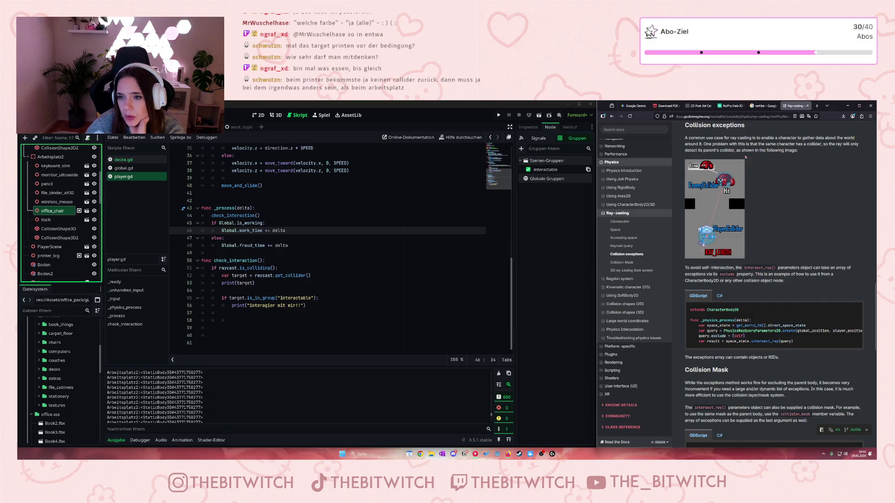
left_click_drag(699, 151, 755, 150)
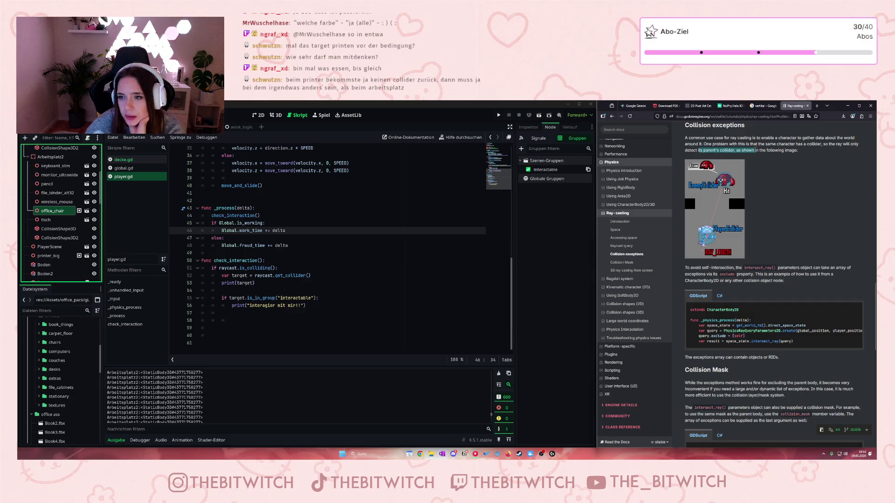
left_click(744, 236)
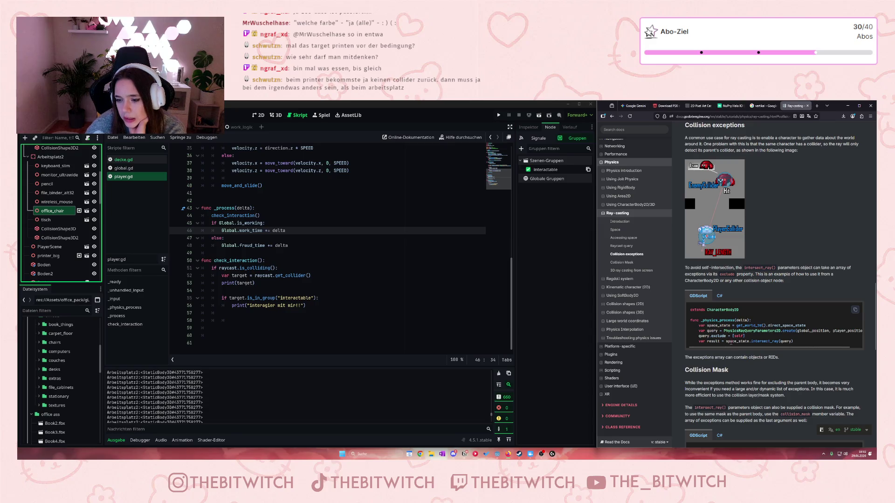
scroll(735, 189, "down", 3)
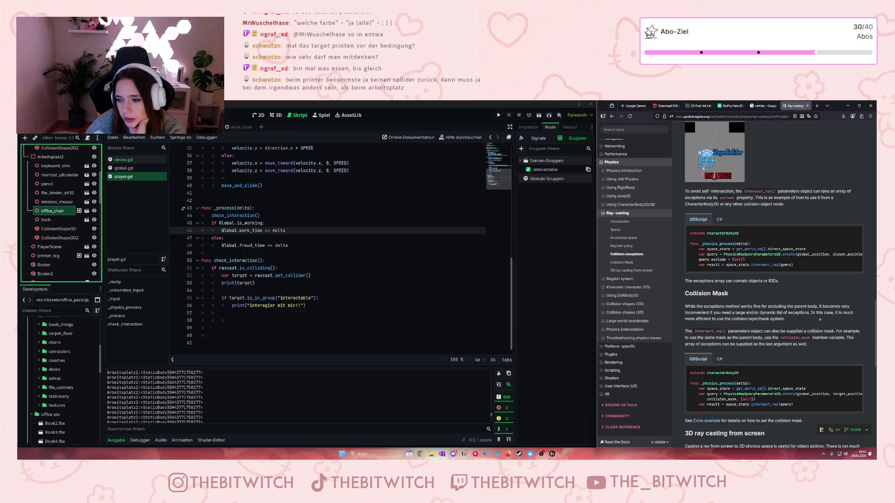
scroll(789, 318, "down", 1)
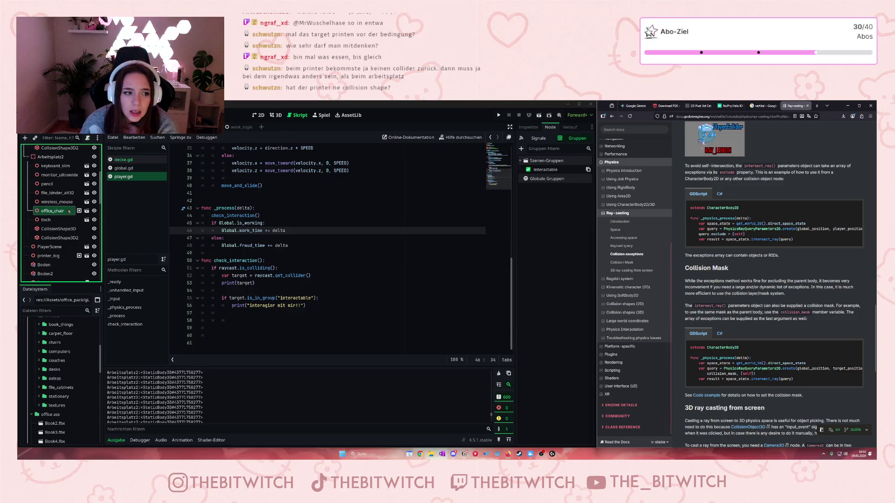
left_click(53, 157)
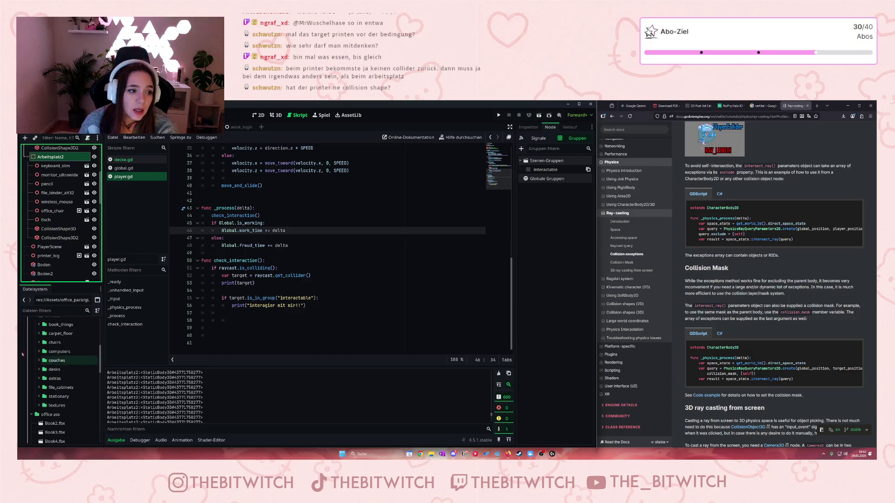
Confirm printer_big is in the interactable group, cancelling an accidental rename so its name stays printer_big
left_click(48, 257)
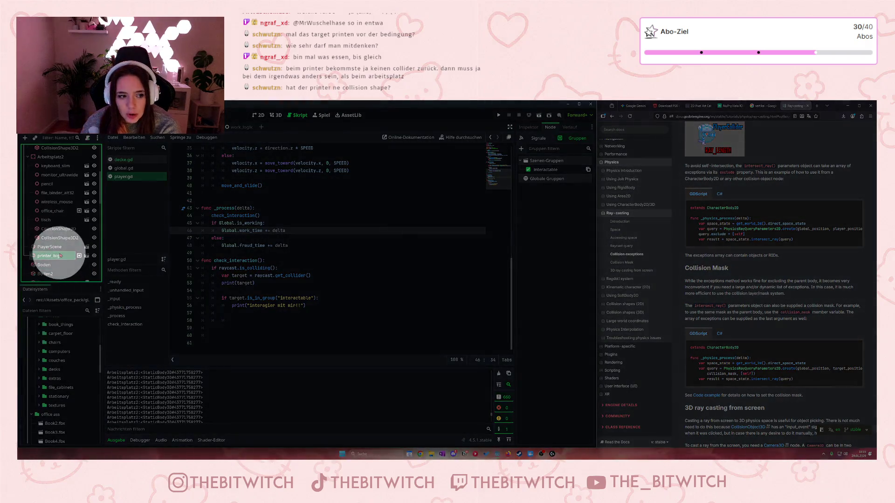
double_click(61, 256)
key("Return")
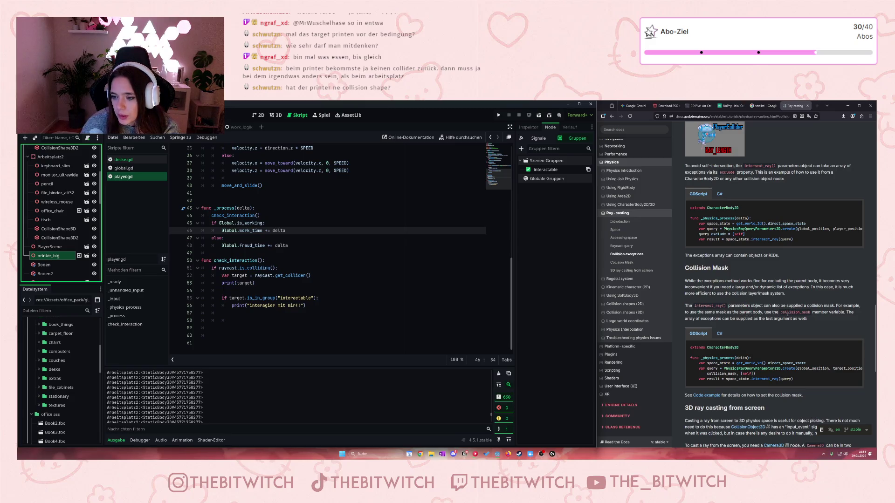
scroll(787, 315, "down", 1)
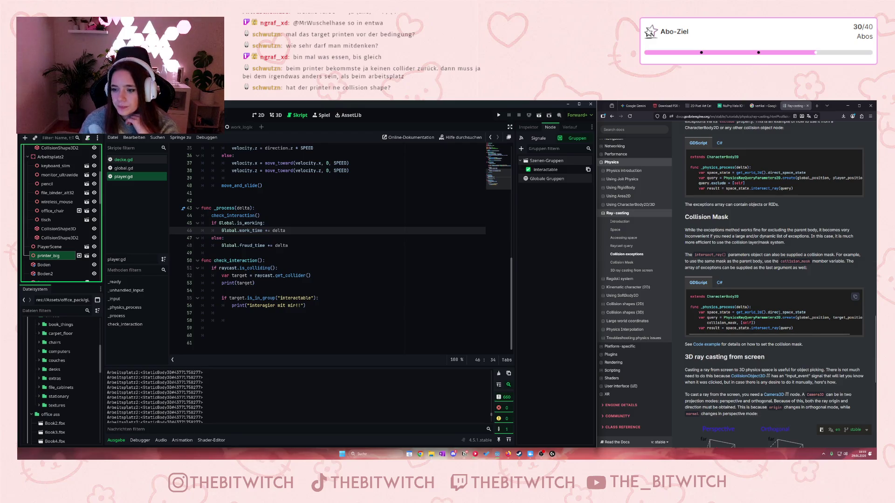
Scroll the docs to the '3D ray casting from screen' section and its camera-based code example
scroll(759, 295, "down", 3)
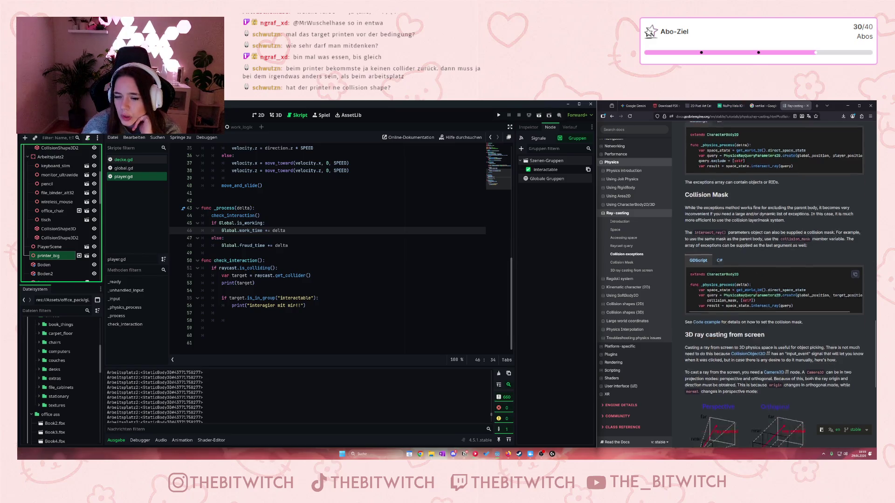
scroll(749, 282, "down", 1)
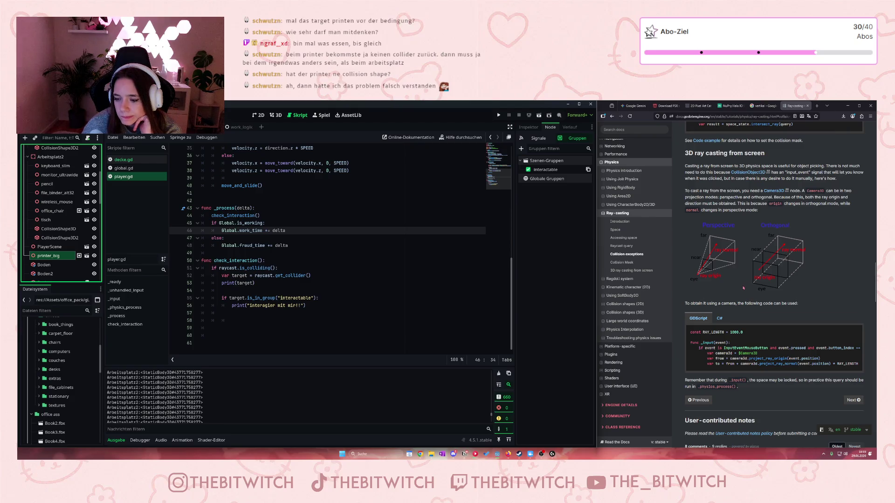
scroll(425, 229, "up", 4)
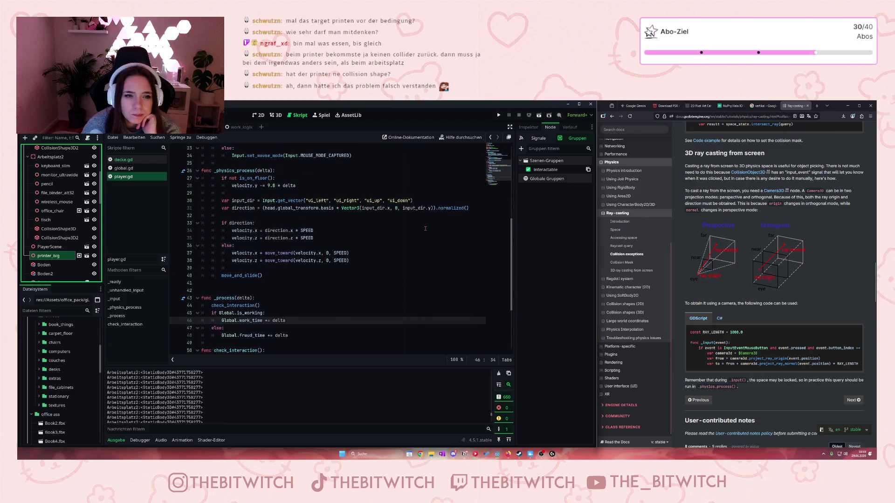
scroll(425, 228, "up", 7)
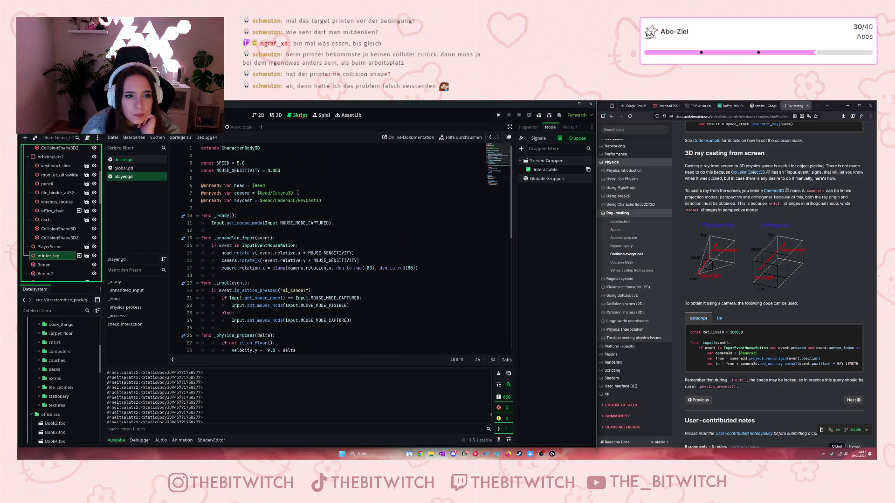
scroll(298, 193, "down", 11)
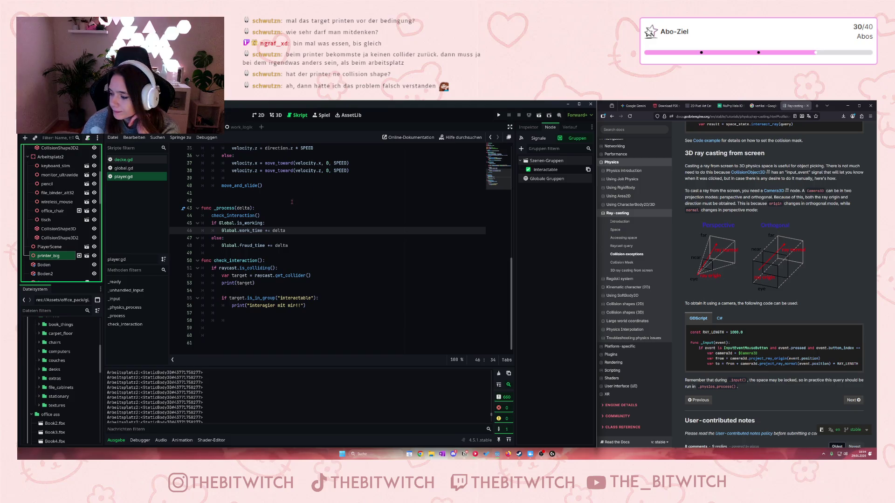
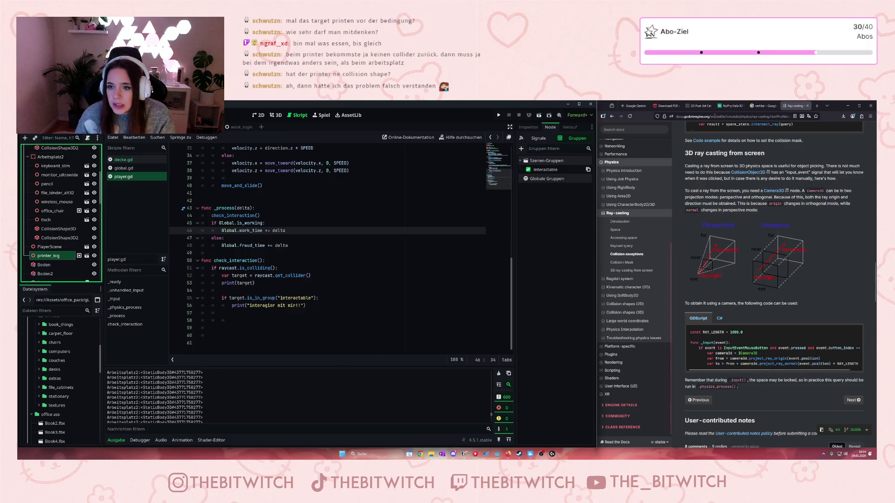
Paste the check_interaction code from lines 50–56 into the Gemini prompt
left_click(635, 106)
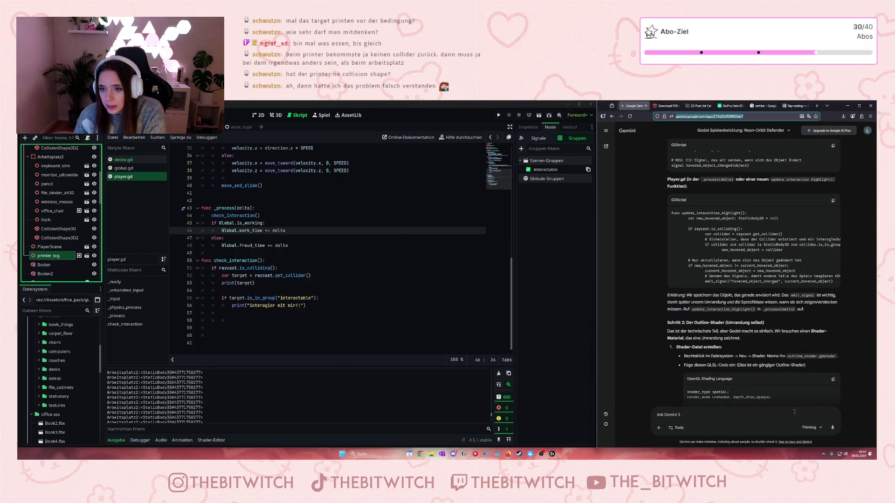
left_click(286, 315)
mouse_move(332, 303)
left_mouse_down()
mouse_move(279, 301)
mouse_move(219, 262)
mouse_move(200, 263)
left_mouse_up()
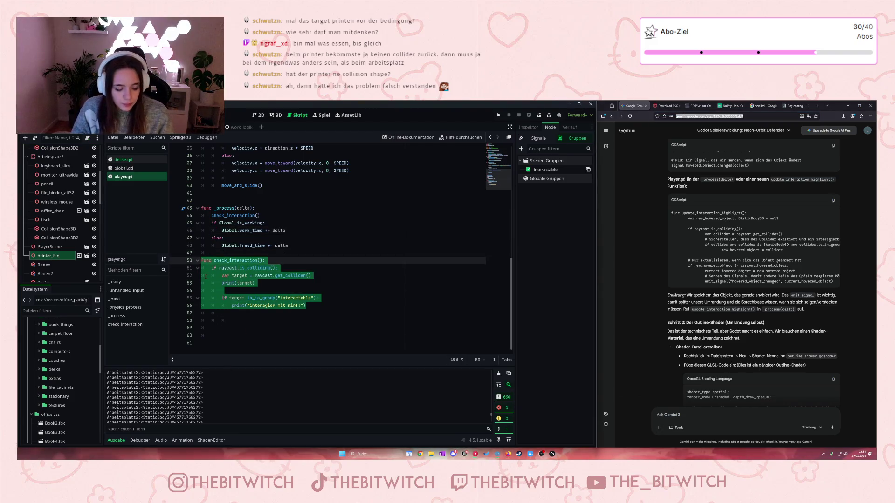
left_click(678, 415)
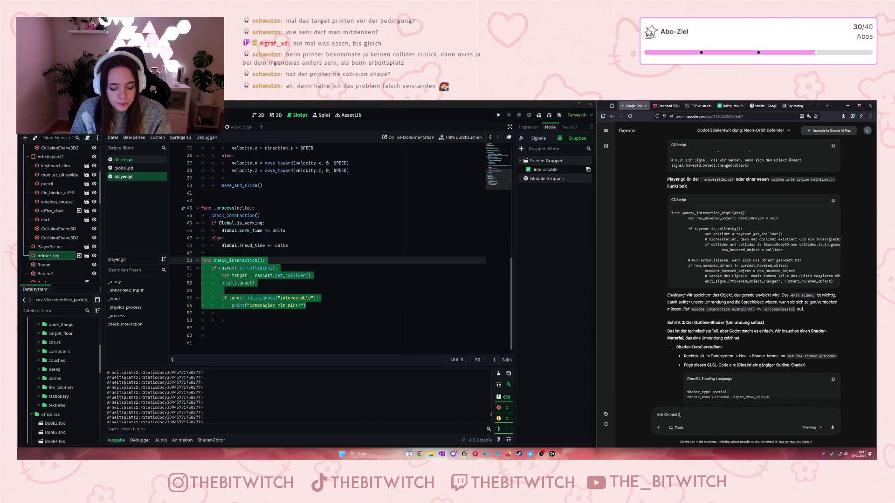
key("ctrl+v")
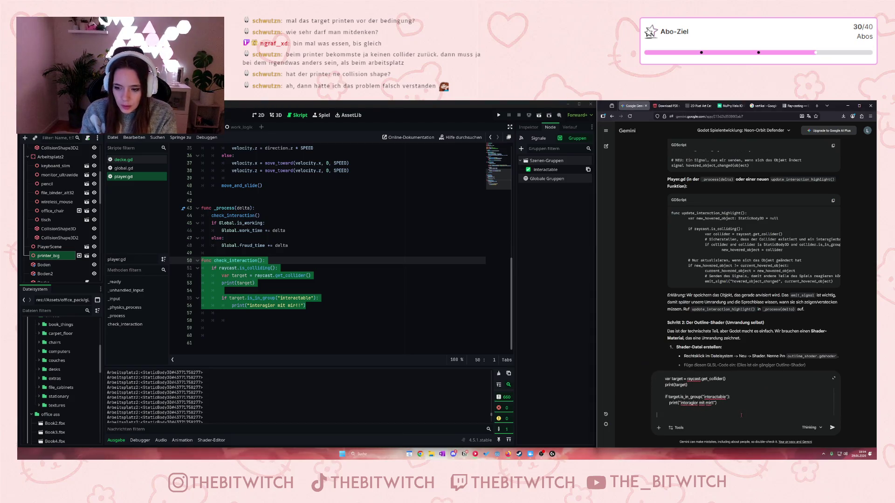
Ask in German why it fails when interactable objects sit under a Node3D, and send it
type("s funktioniert nicht, da ")
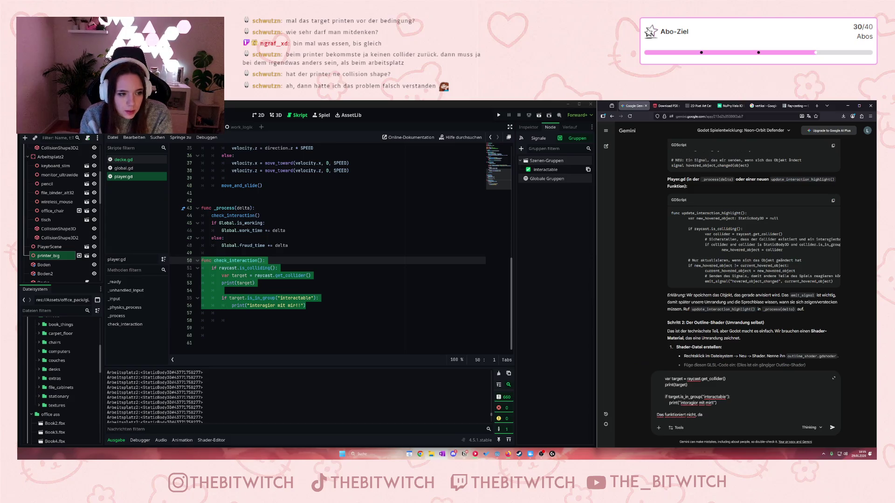
type("die o")
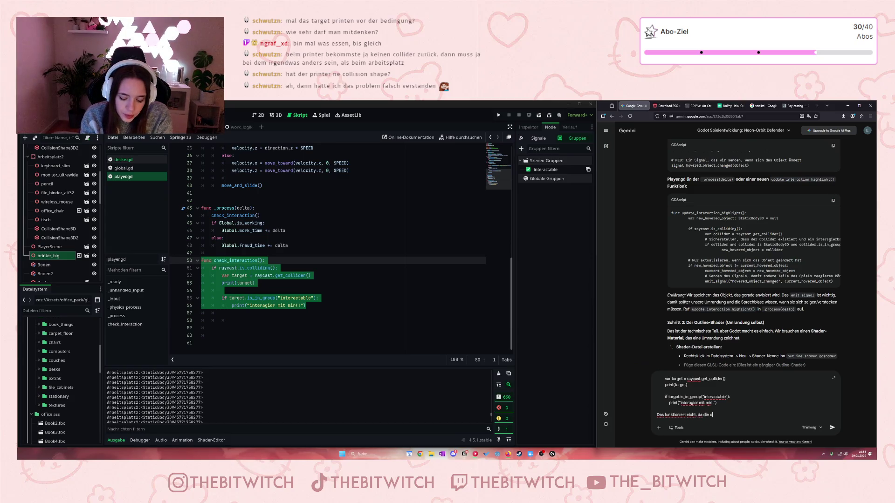
type("bjekte, die ich")
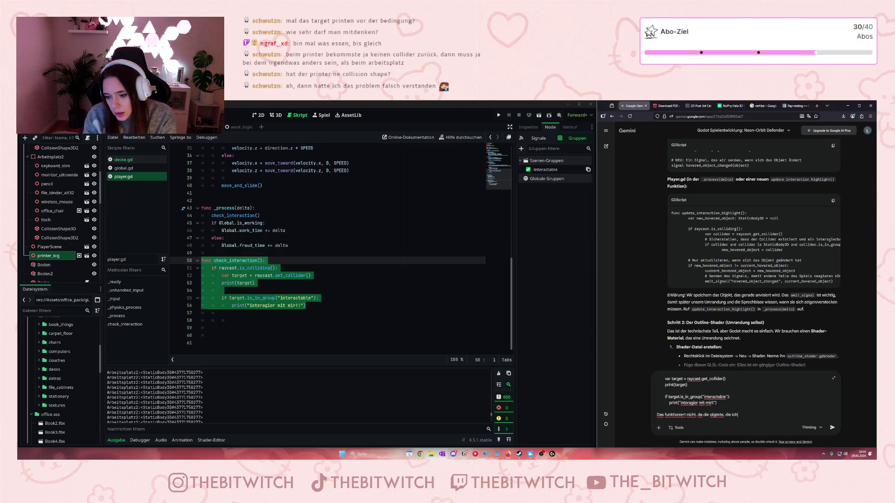
key("BackSpace")
key("BackSpace")
key("BackSpace")
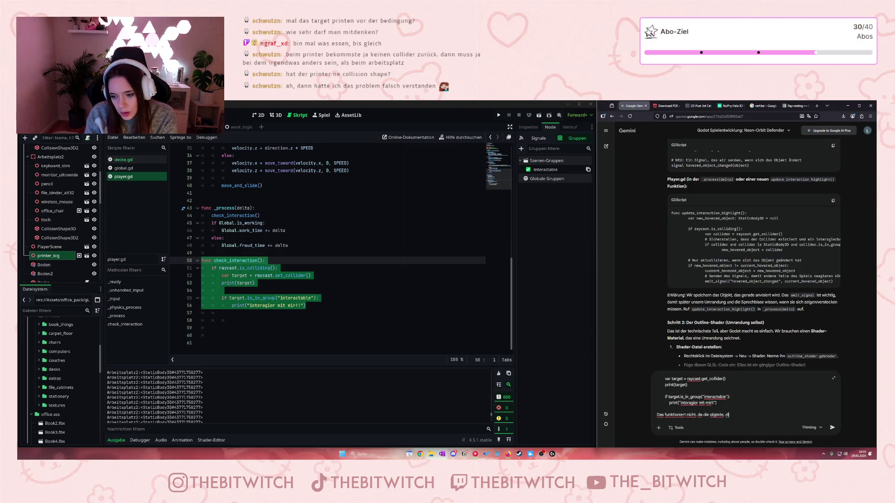
type("mitdenen ich int")
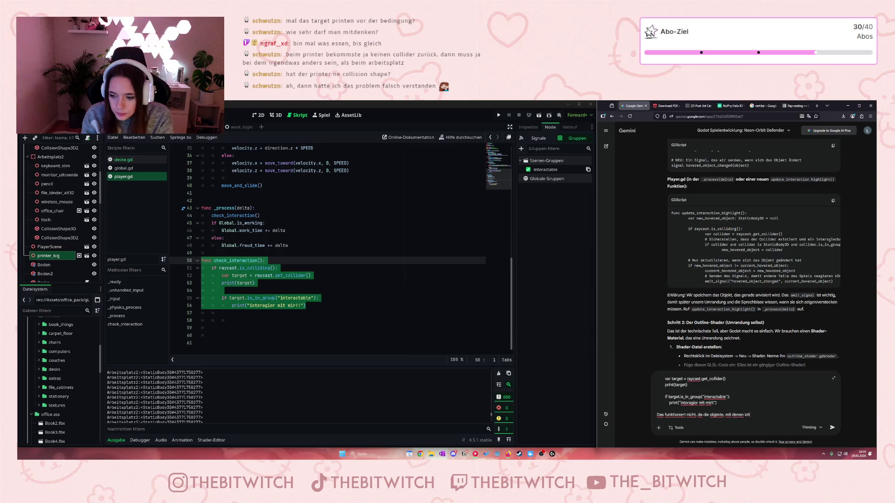
type("eragieren möchte, in")
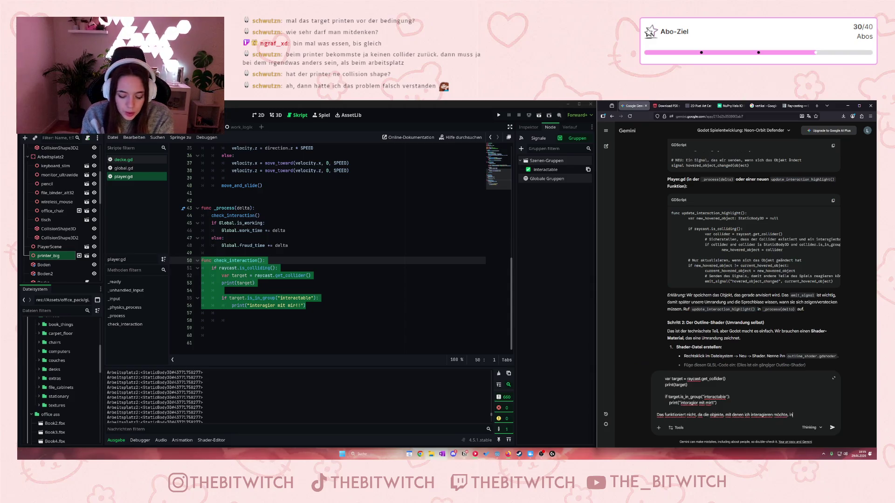
type(" einer")
key("BackSpace")
type("m parent")
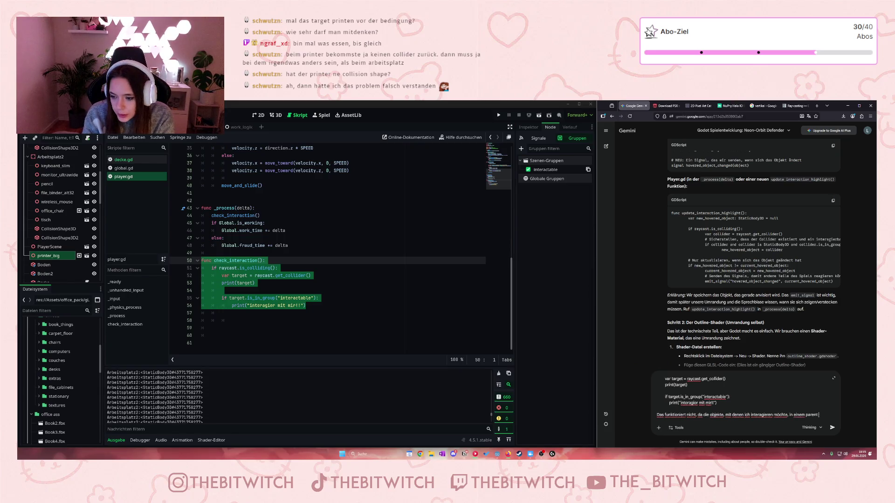
type(" und ")
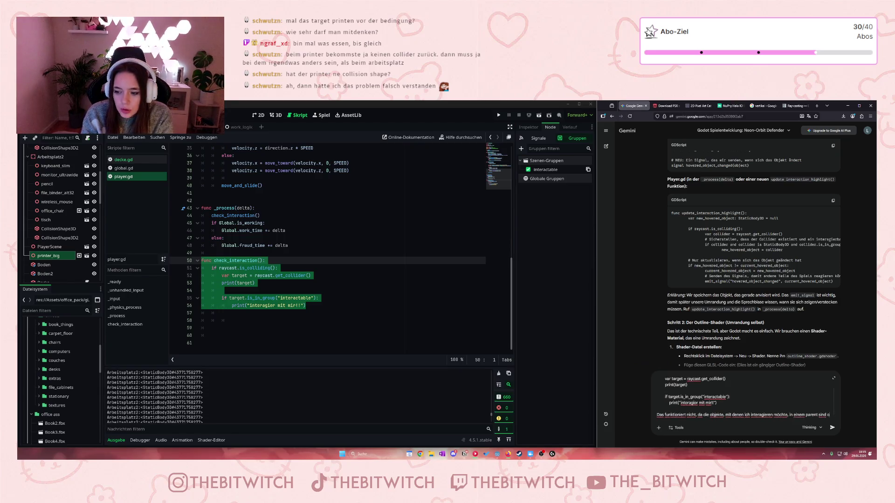
type("Noc")
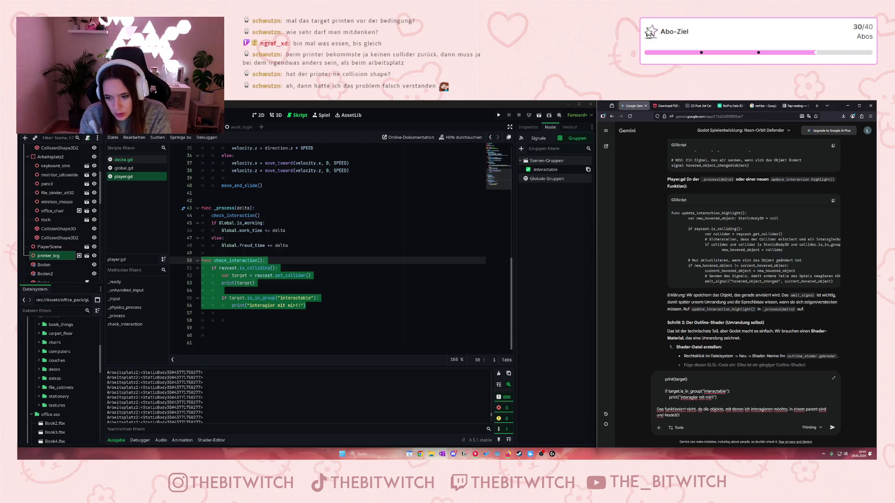
type(" sidn")
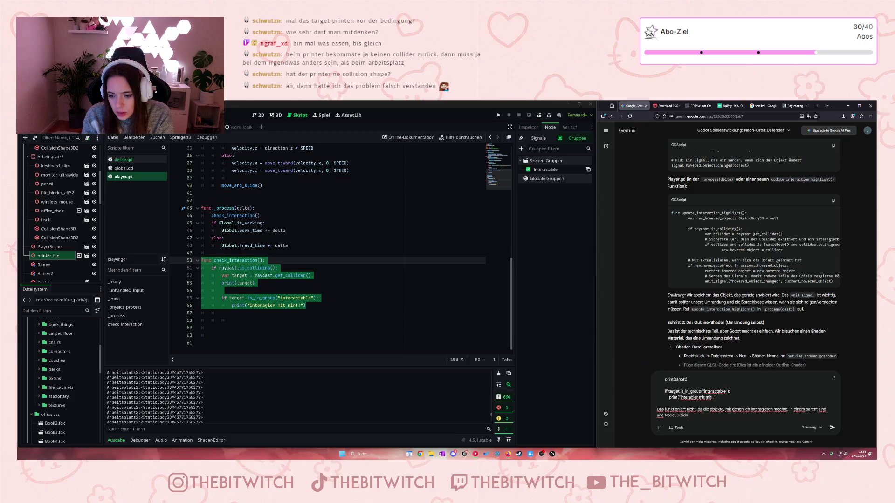
key("BackSpace")
key("BackSpace")
type("nd.")
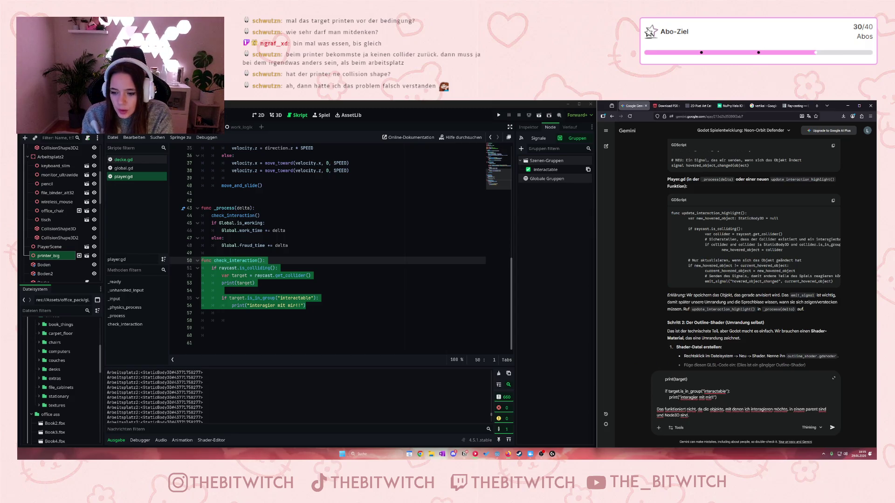
type("Wie löse ich das problem?")
key("Return")
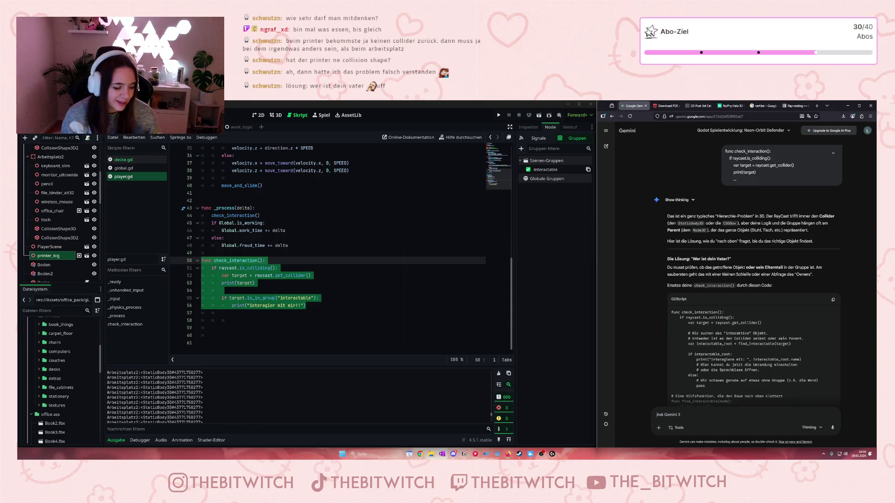
Select Gemini's find_interactable helper code through return null, then scroll further down the answer
left_click_drag(691, 259, 788, 264)
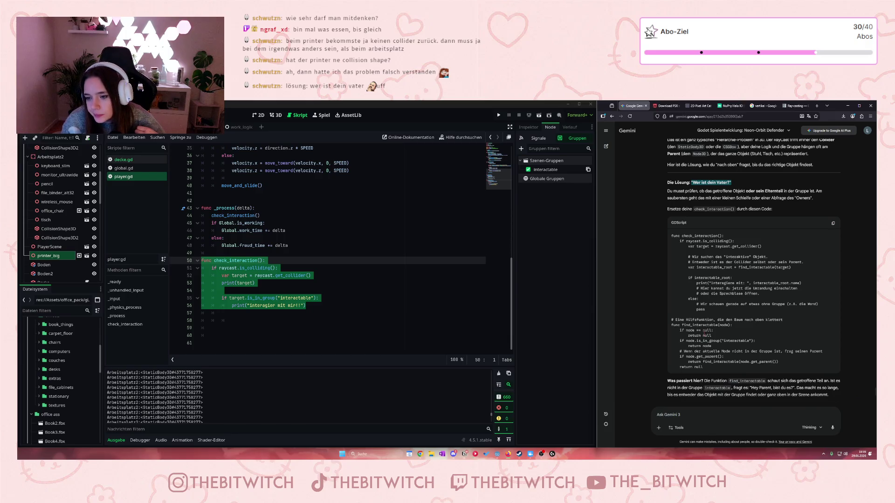
mouse_move(673, 325)
left_mouse_down()
mouse_move(728, 338)
mouse_move(722, 357)
left_mouse_up()
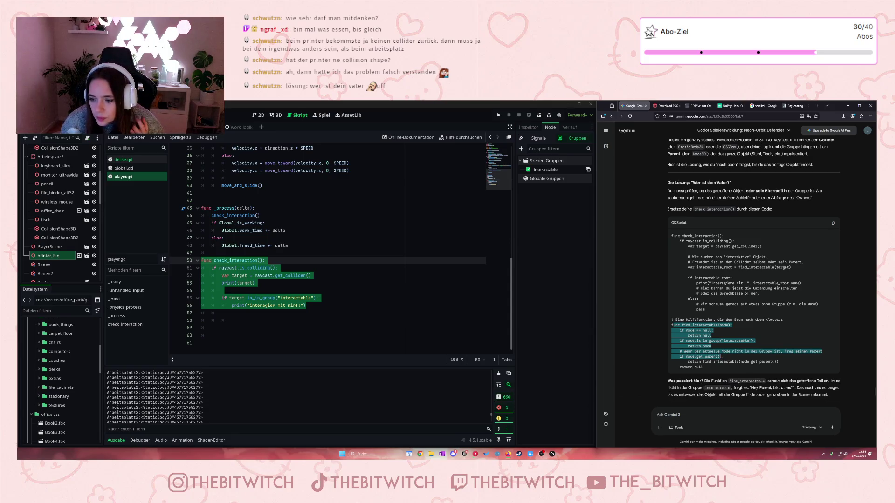
left_click_drag(721, 356, 719, 361)
left_click_drag(707, 362, 718, 368)
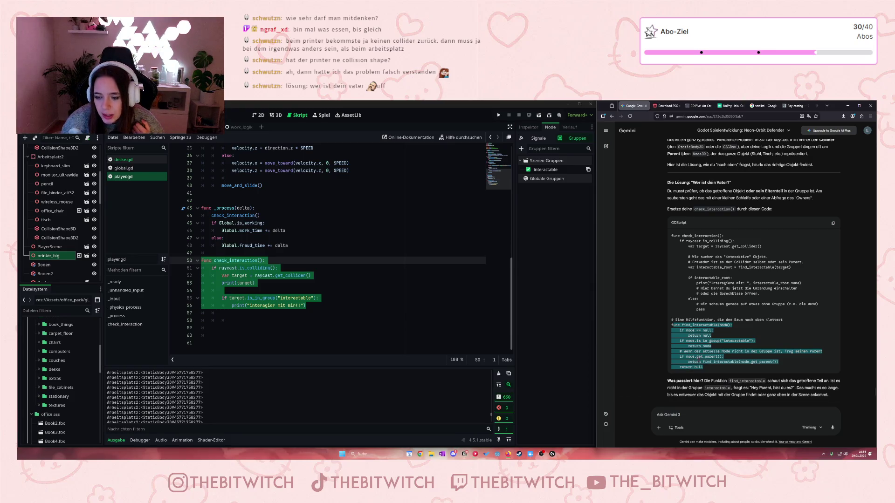
scroll(740, 380, "down", 2)
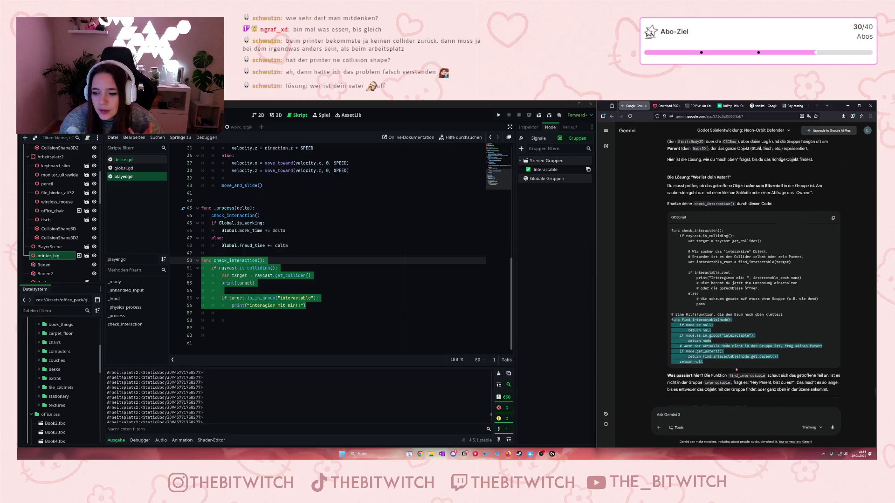
scroll(721, 362, "down", 2)
scroll(720, 362, "down", 2)
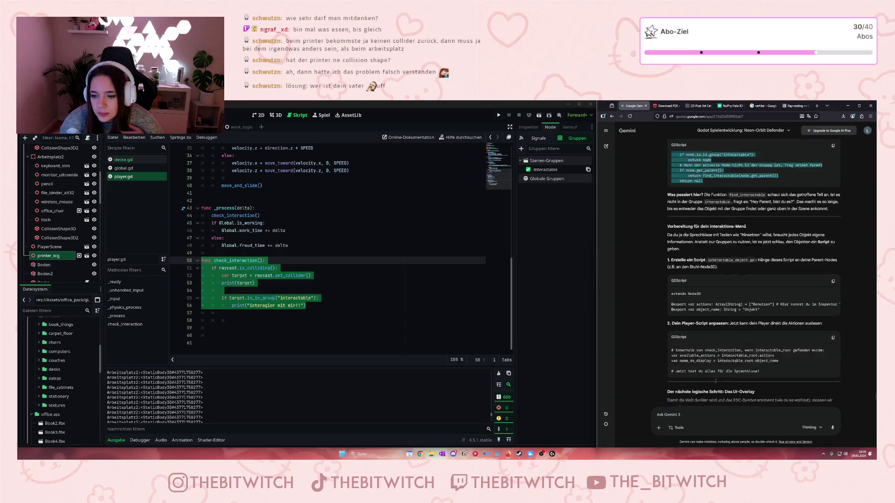
Ask Gemini whether raycast only works with StaticBody3D or can hit a Node3D, then select Arbeitsplatz2
left_click(694, 413)
type("funktioniert ")
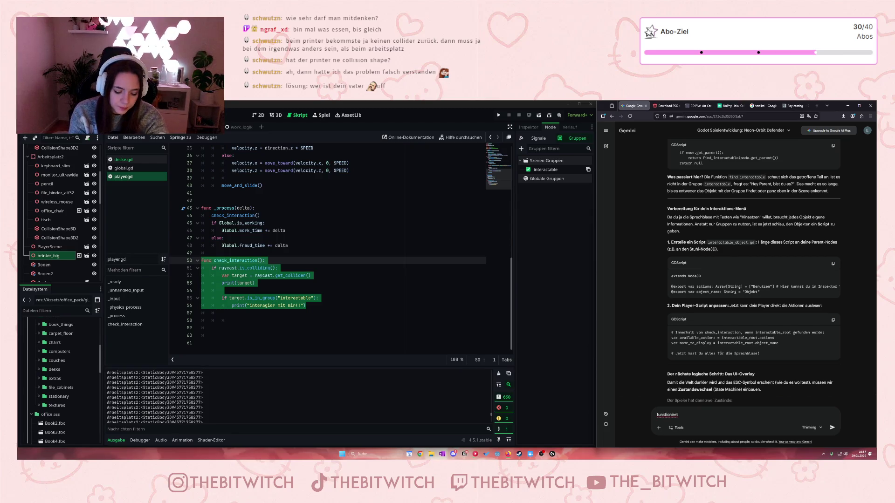
type("raycast nur mit static")
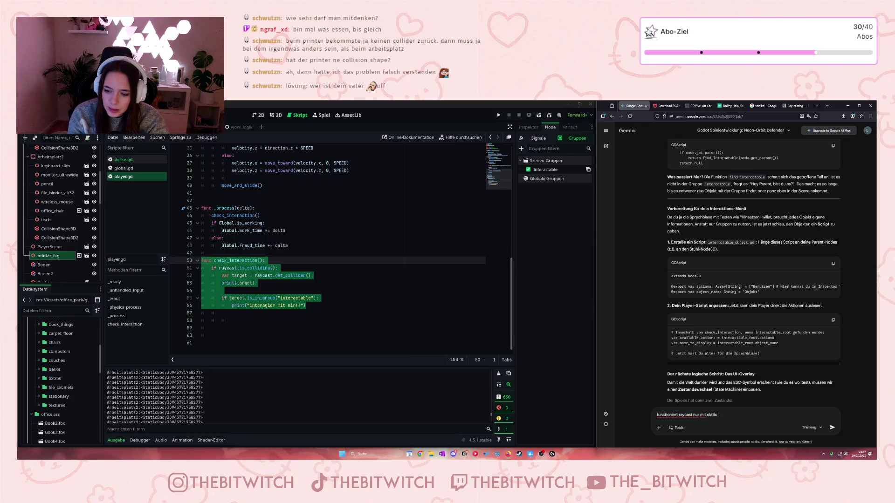
type("body")
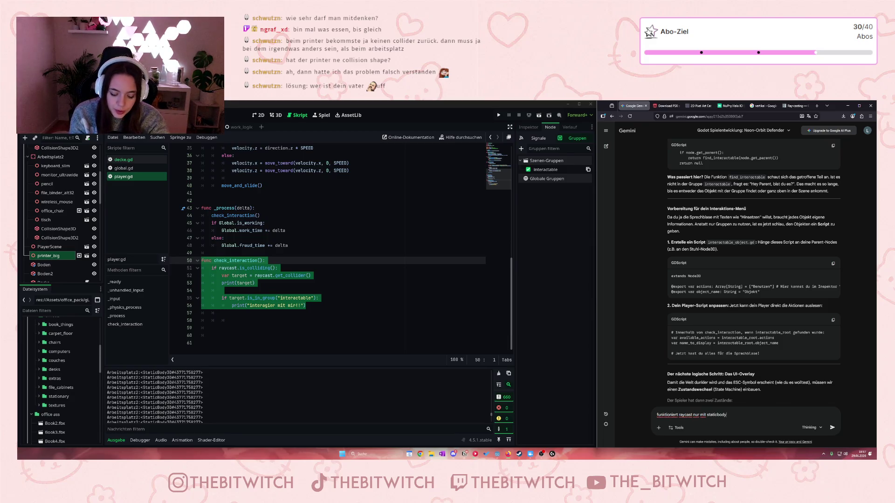
type("3d oder kann man")
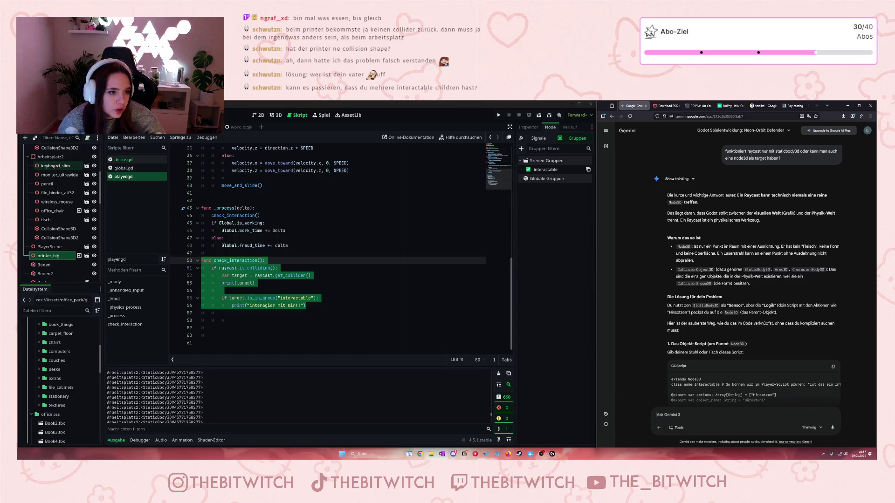
left_click(49, 157)
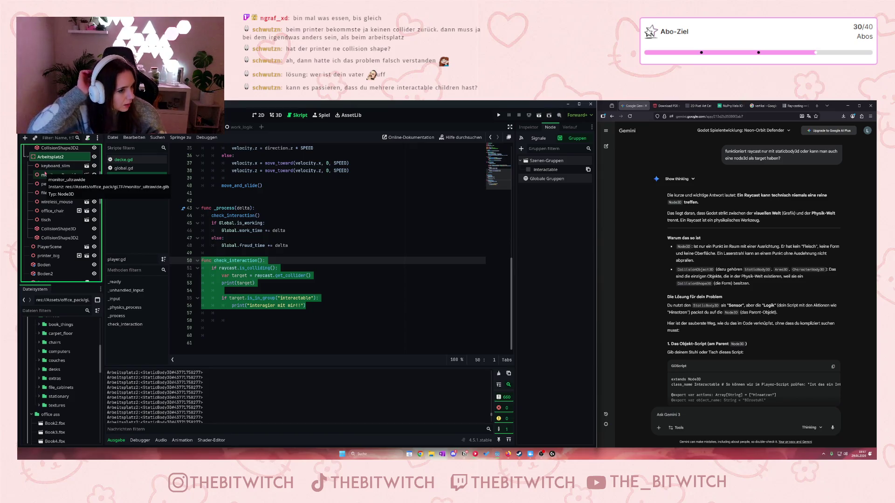
Add a StaticBody3D as a child of Arbeitsplatz2
right_click(65, 157)
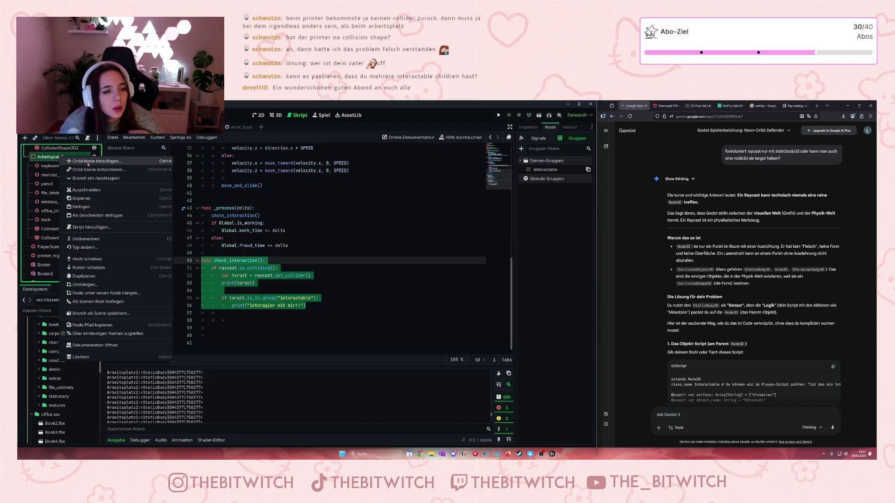
left_click(88, 163)
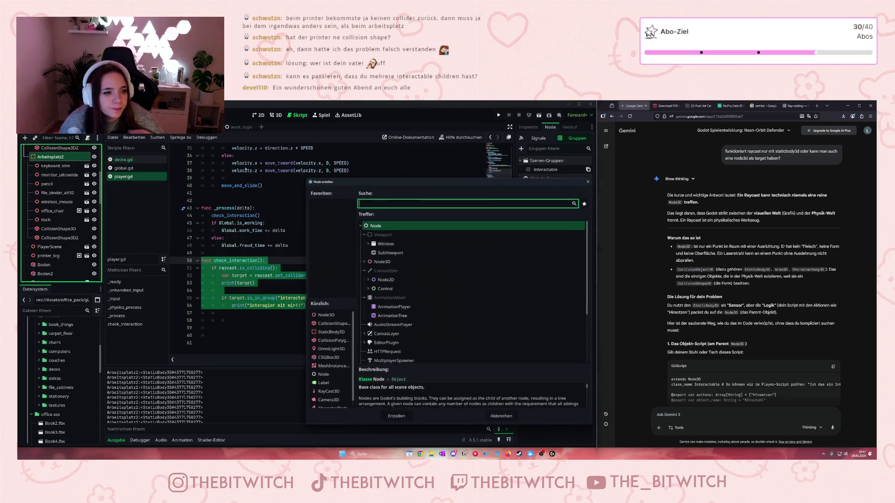
type("stat")
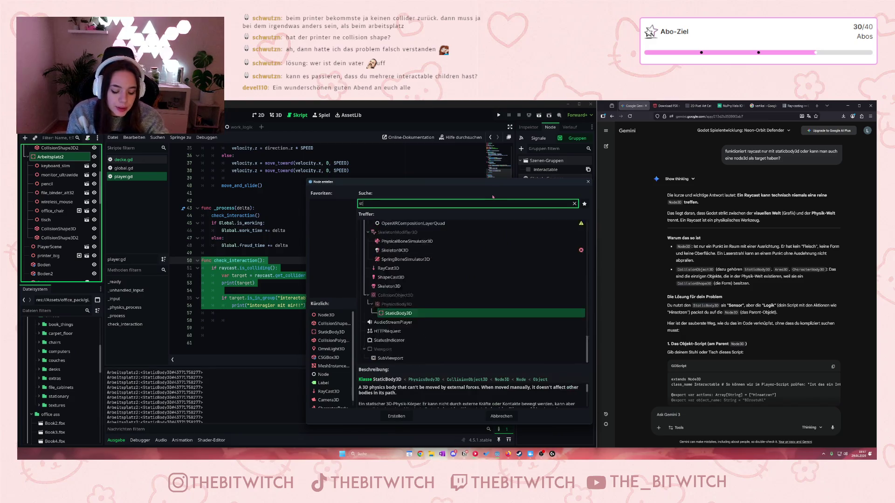
double_click(399, 349)
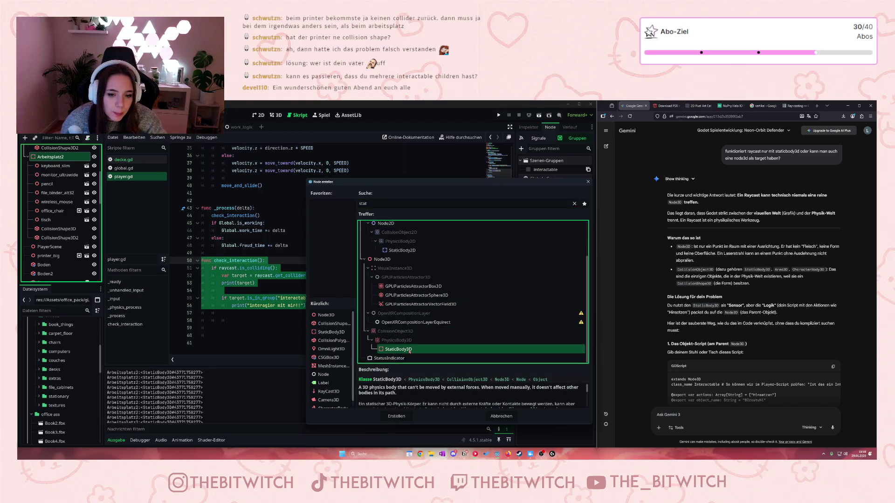
Move office_chair and CollisionShape3D2 into the new body and rename it Stuhl
left_click(60, 237)
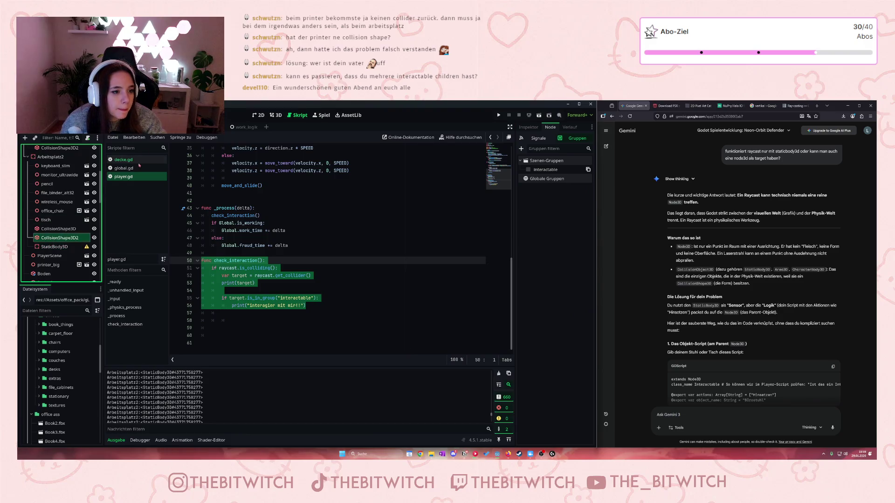
left_click(276, 116)
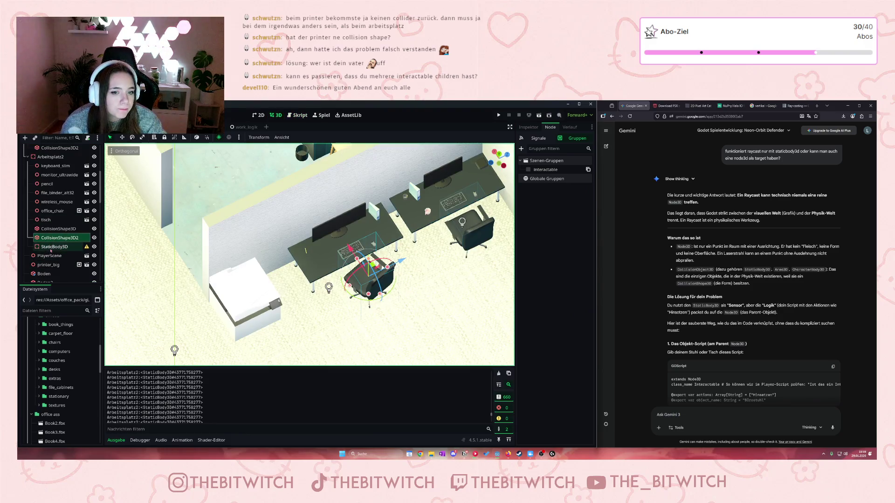
left_click(59, 238)
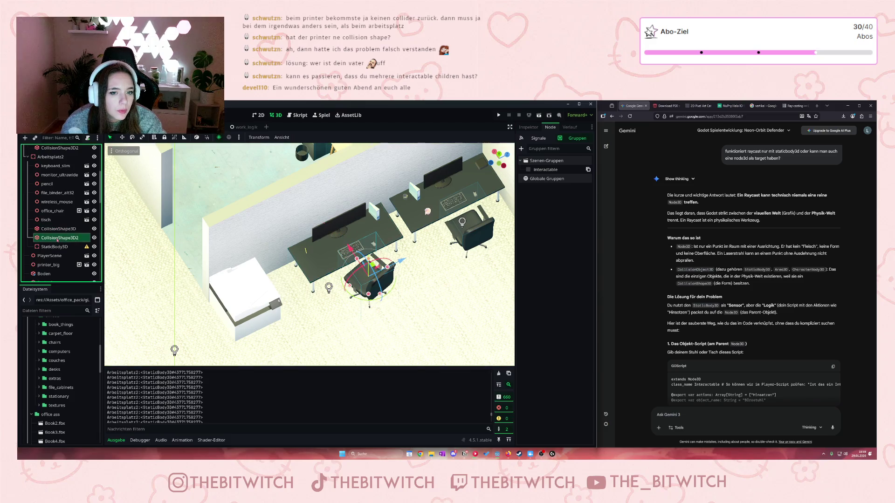
left_click(54, 211, "ctrl")
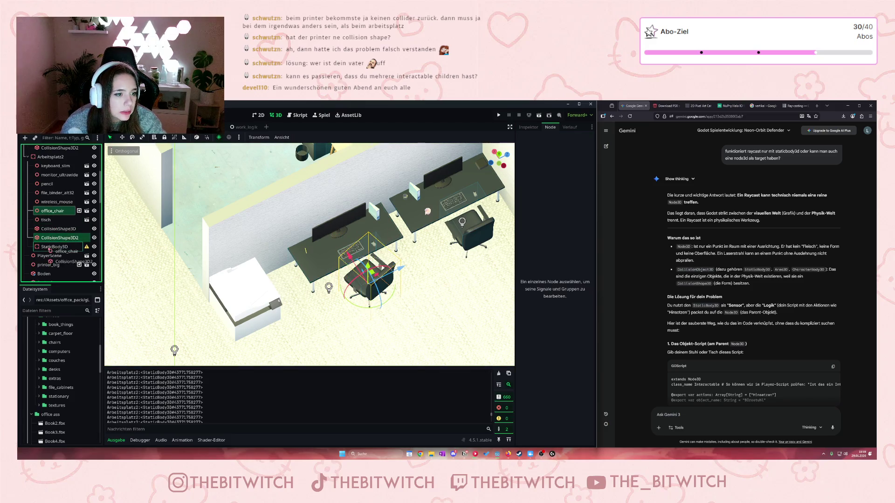
left_click_drag(54, 211, 54, 246)
left_click(54, 229)
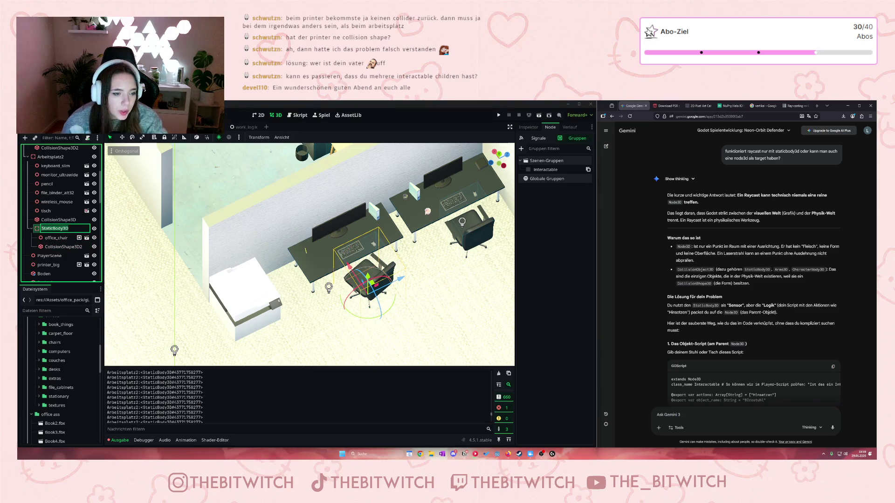
type("Stuhl")
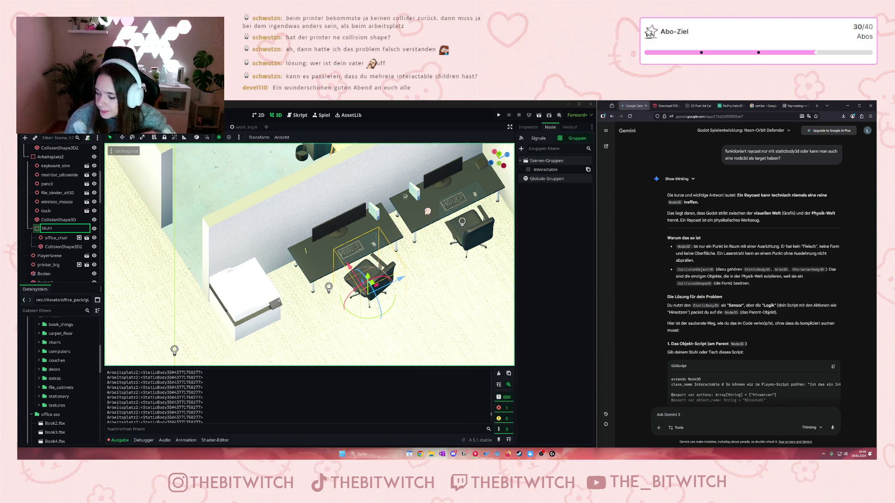
key("Return")
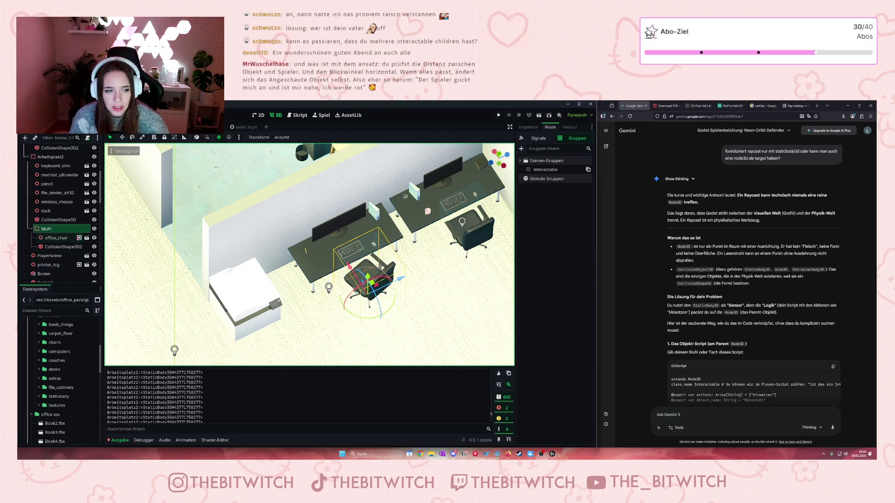
Add the Stuhl body to the interactable group
left_click(75, 237)
left_click(46, 228)
left_click(535, 203)
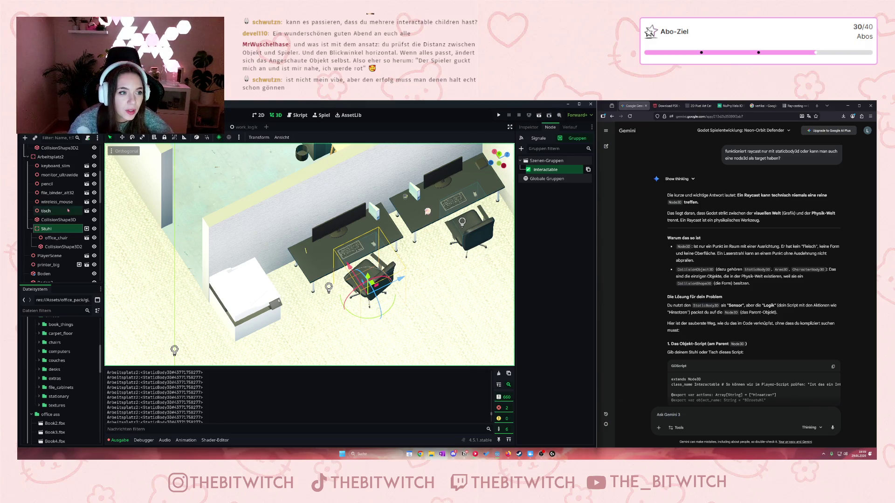
Inspect printer_big, collapse the first Arbeitsplatz branch, and select the Welt root
scroll(54, 224, "down", 2)
left_click(54, 247)
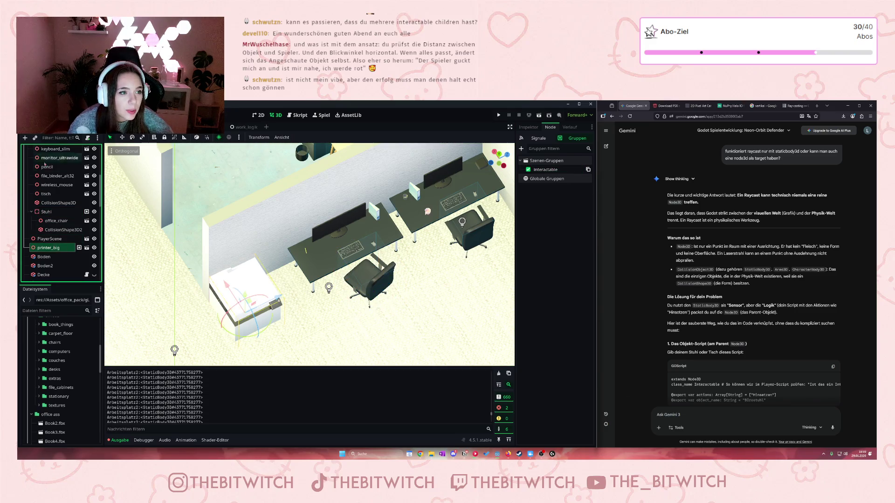
scroll(55, 182, "up", 5)
scroll(55, 179, "up", 3)
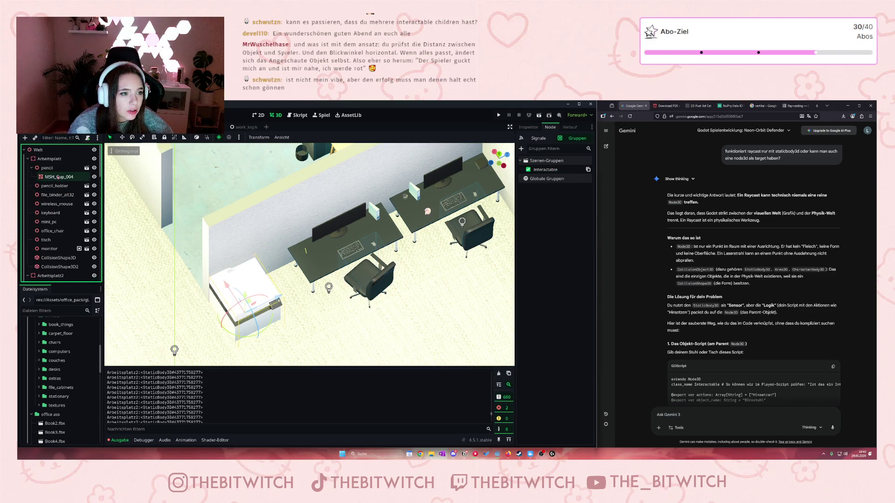
left_click(28, 159)
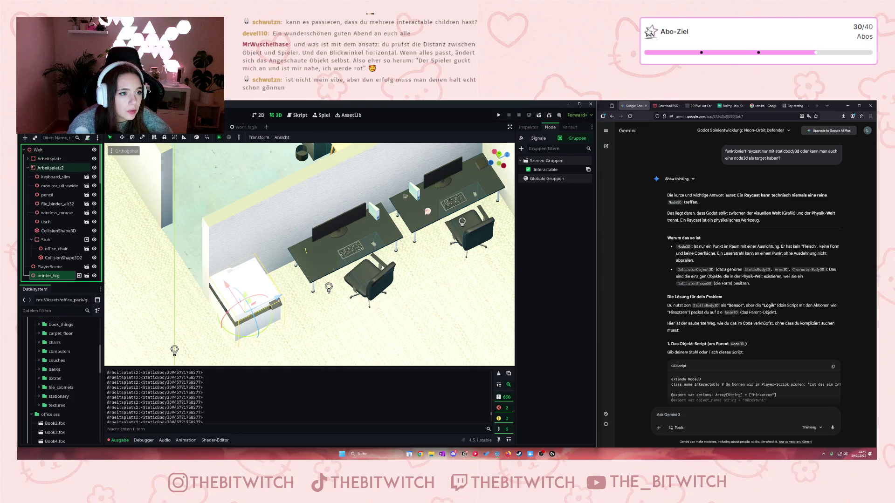
left_click(38, 150)
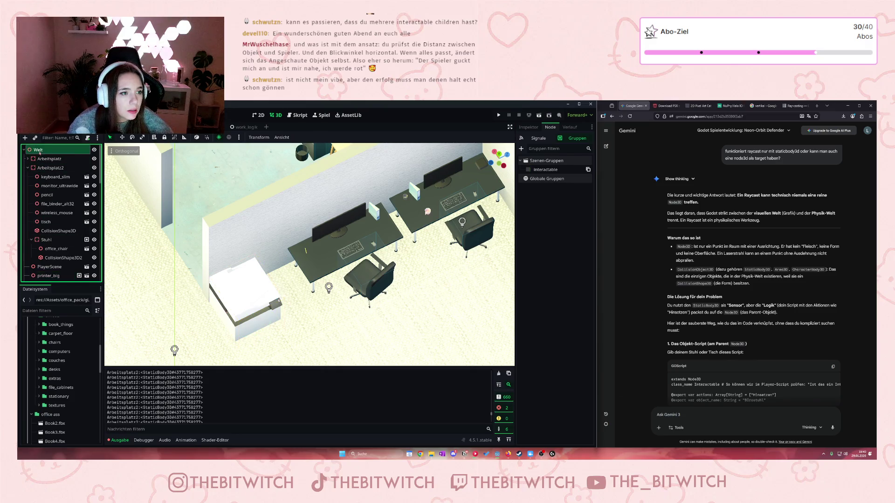
Add a StaticBody3D under Welt and rename it Printer
right_click(41, 151)
left_click(57, 156)
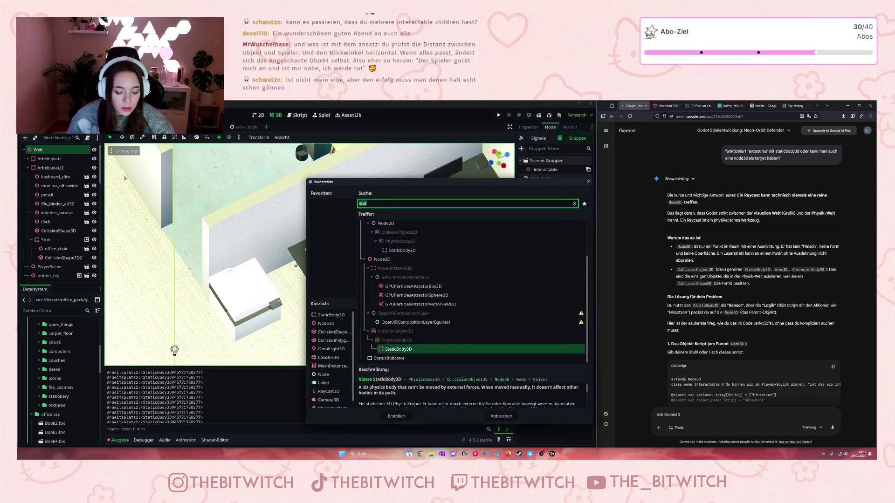
left_click(407, 349)
double_click(407, 349)
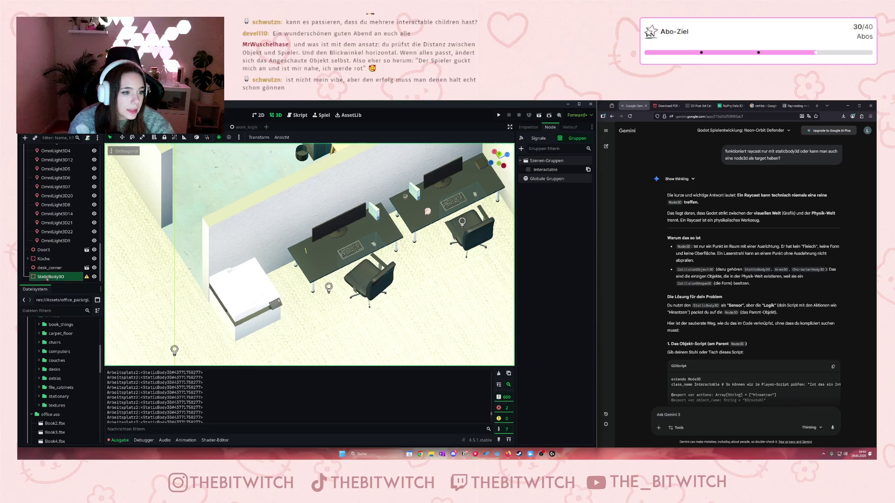
left_click(50, 277)
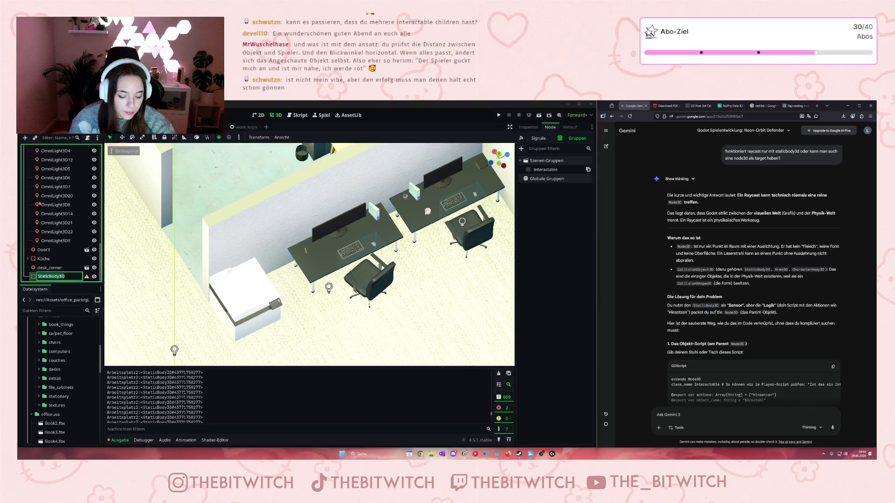
type("Printer")
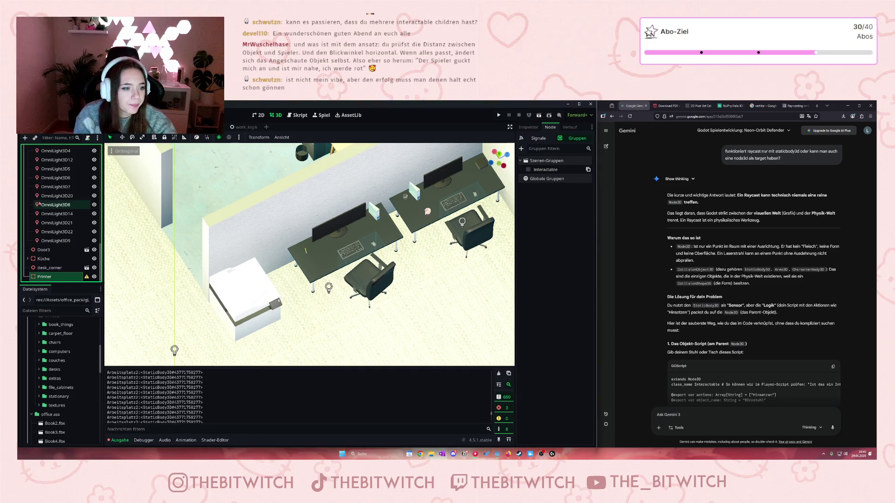
left_click(40, 186)
Collapse the Lichter, Chefbüro, Küche and Wände groups, then move printer_big into Printer
scroll(31, 255, "up", 3)
scroll(32, 254, "up", 5)
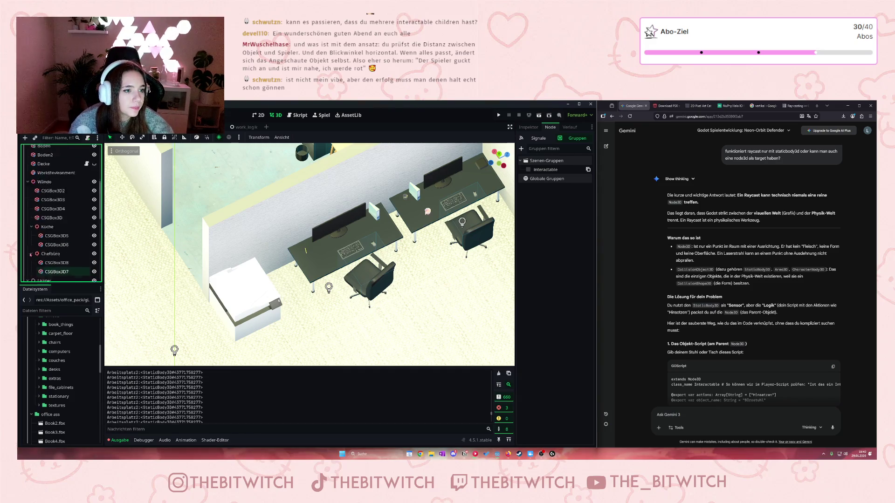
left_click(27, 247)
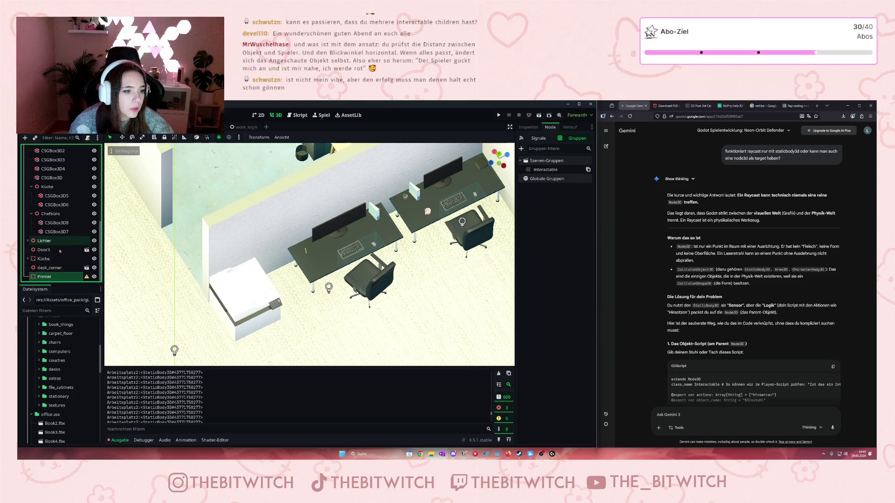
left_click(32, 213)
left_click(31, 204)
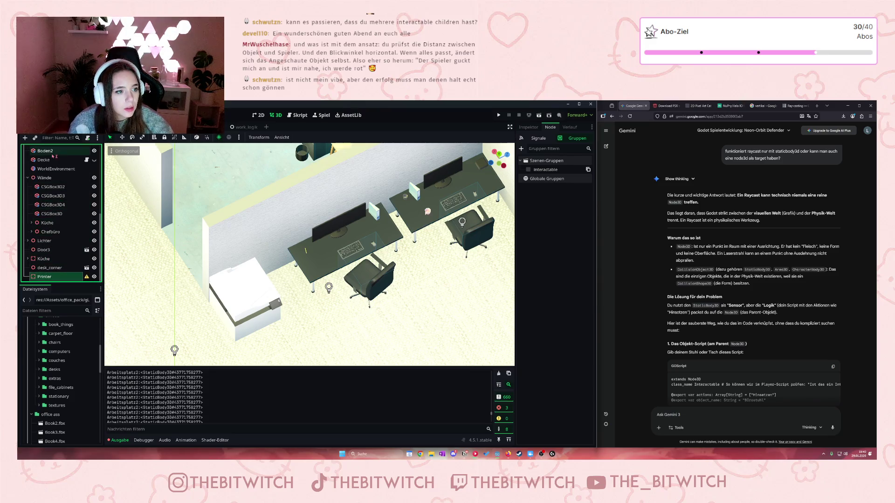
left_click(27, 178)
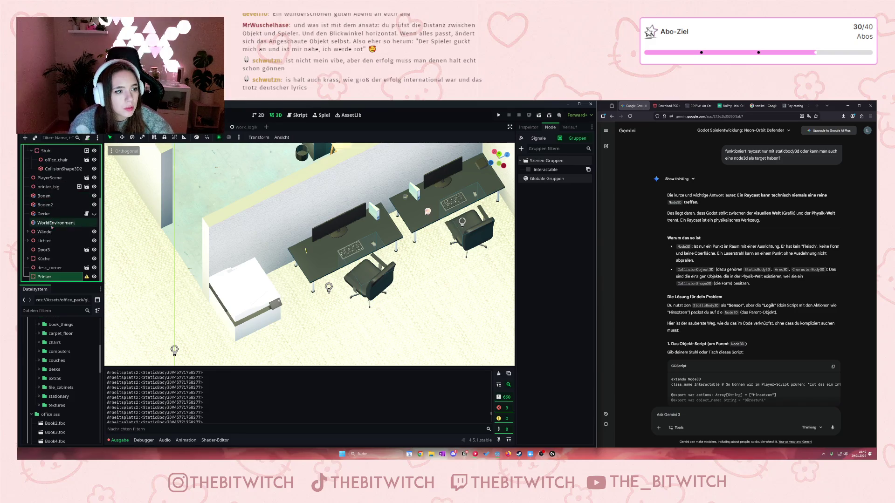
left_click_drag(48, 189, 46, 268)
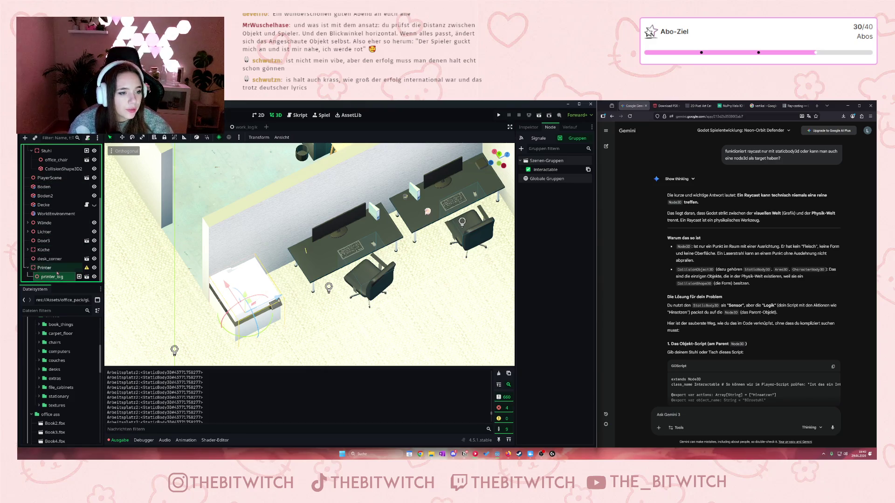
left_click(44, 268)
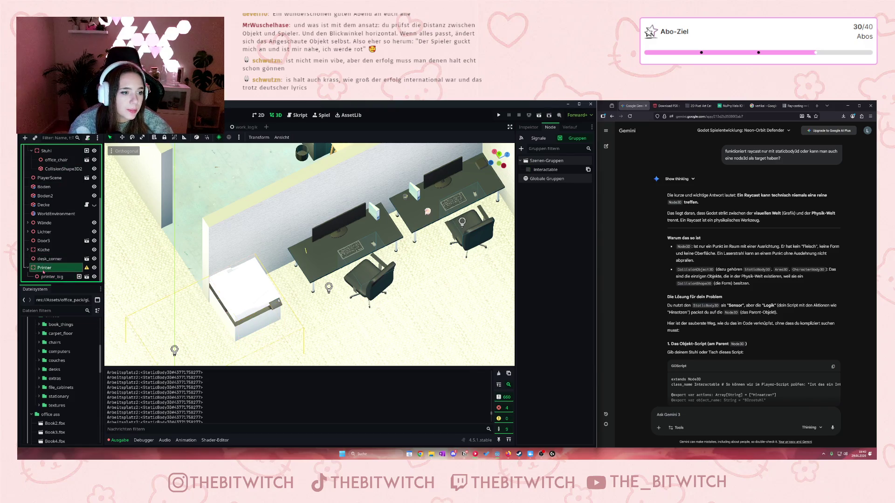
Add a CollisionShape3D with a box shape under Printer
right_click(44, 267)
left_click(65, 247)
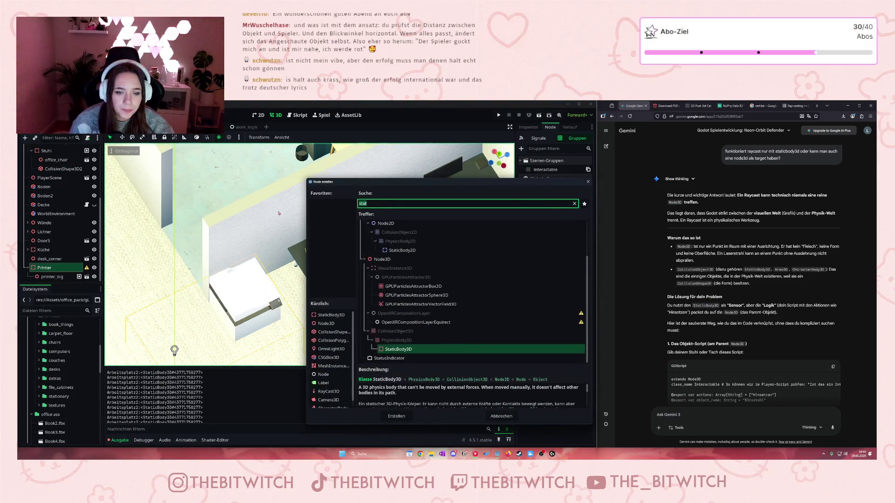
type("coll")
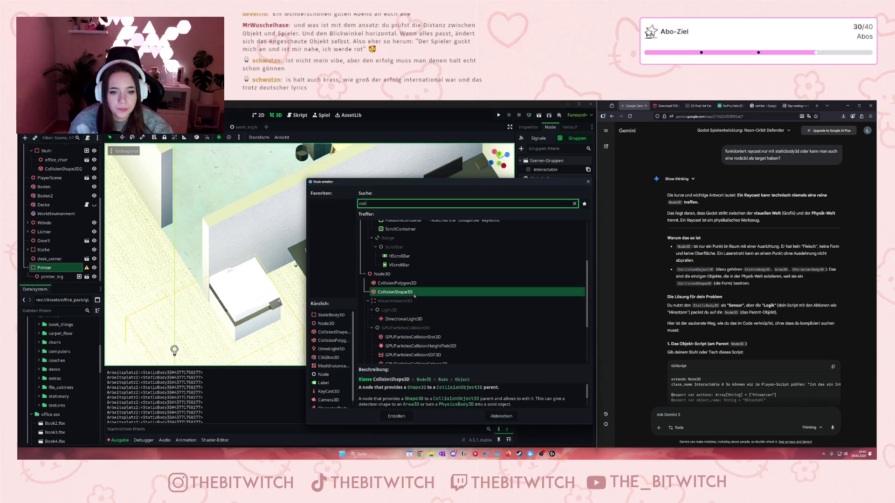
key("Return")
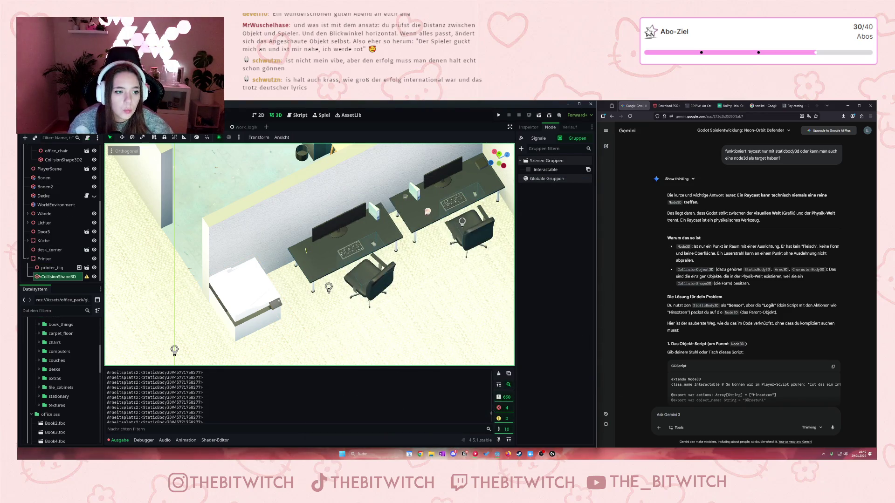
left_click(529, 127)
left_click(568, 180)
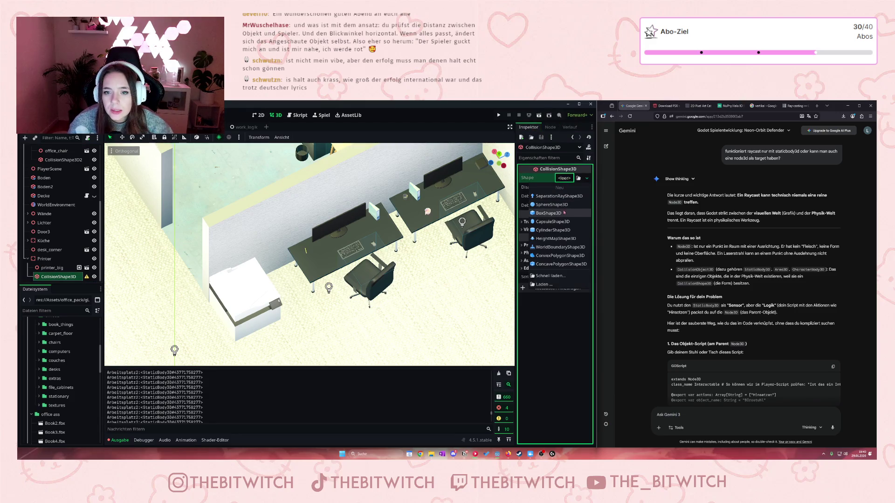
left_click(559, 196)
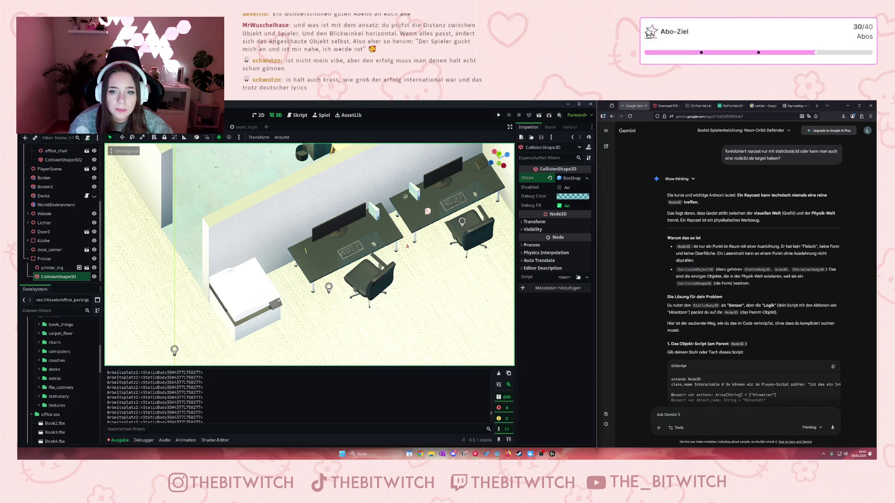
Move and resize the collision box to fit over the printer model
scroll(407, 245, "down", 2)
scroll(281, 310, "down", 3)
mouse_move(274, 319)
left_mouse_down()
mouse_move(321, 298)
mouse_move(292, 292)
mouse_move(252, 261)
left_mouse_up()
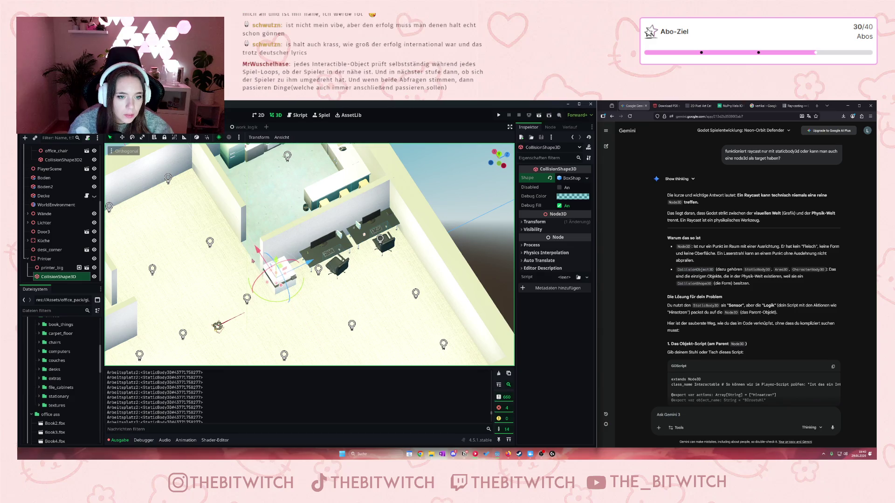
scroll(252, 261, "up", 5)
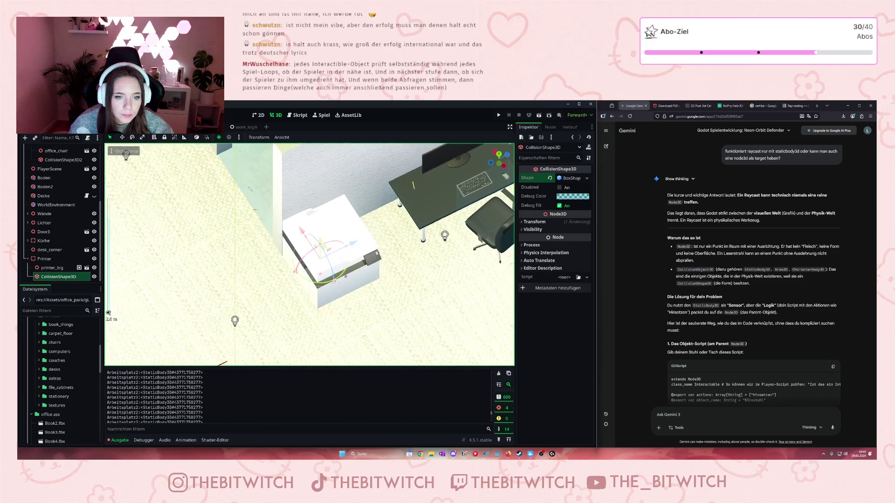
left_click_drag(335, 283, 341, 286)
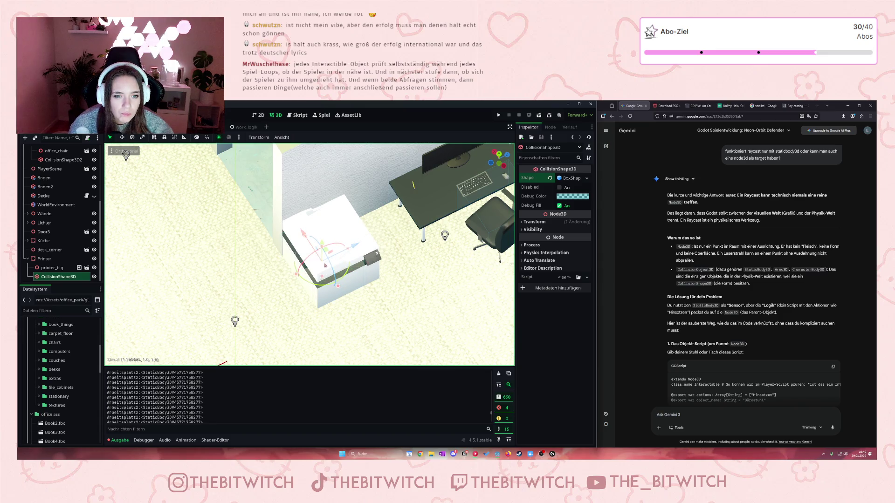
mouse_move(353, 245)
left_mouse_down()
mouse_move(307, 230)
mouse_move(350, 247)
mouse_move(362, 241)
mouse_move(335, 234)
left_mouse_up()
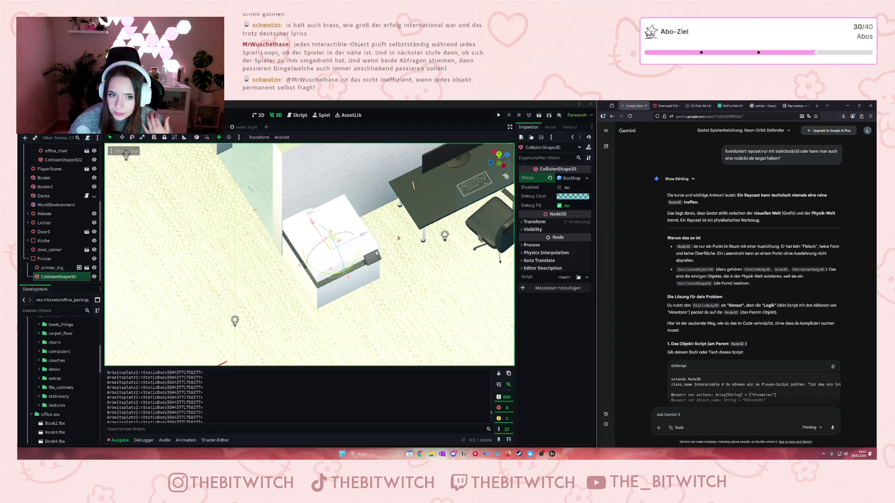
Add the Printer node to the interactable group
left_click(52, 268)
left_click(550, 127)
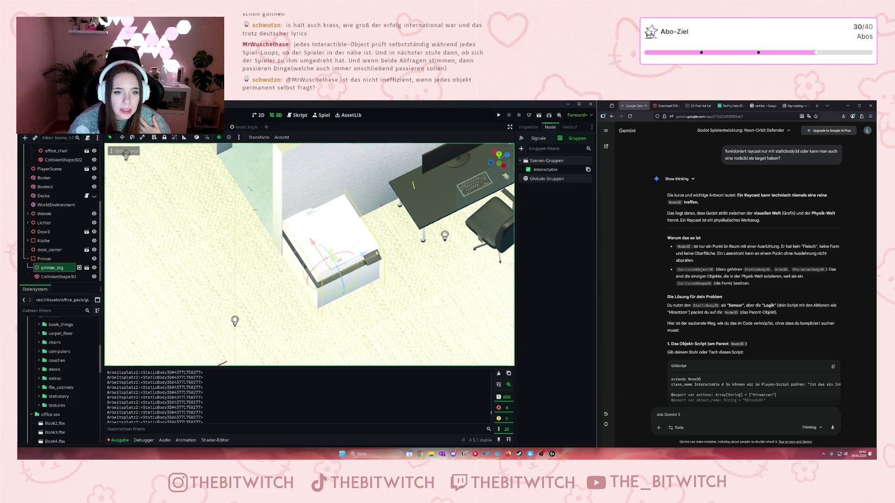
left_click(548, 169)
left_click(42, 259)
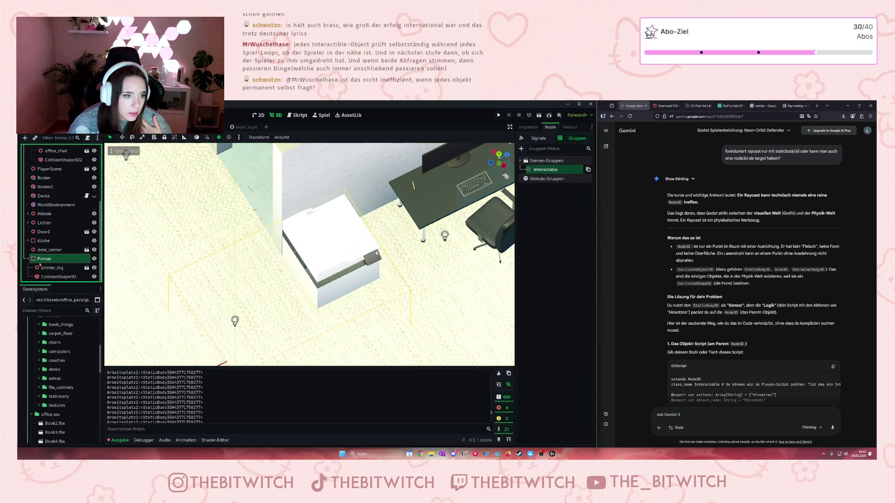
left_click(528, 170)
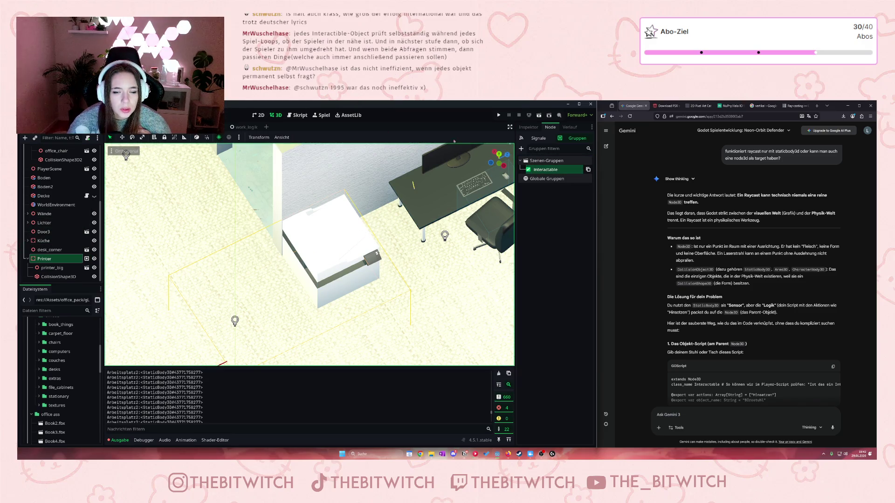
Save the scene and run the game
left_click(421, 238)
key("ctrl+s")
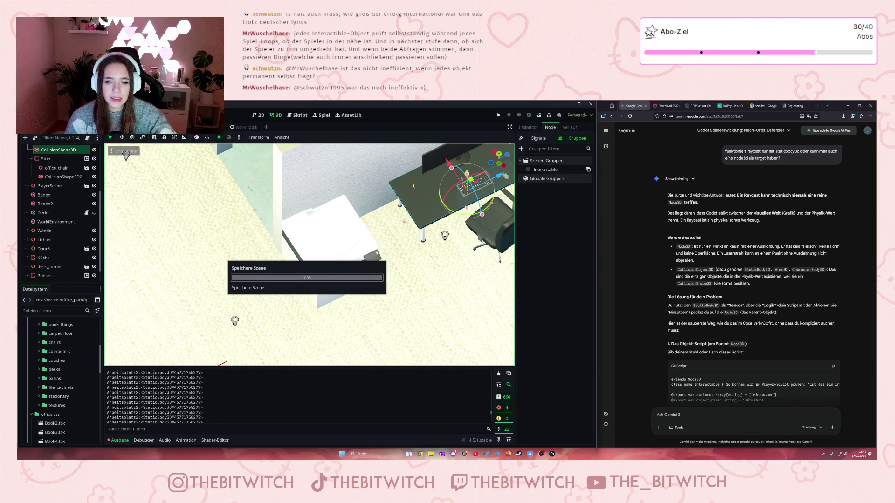
left_click(497, 115)
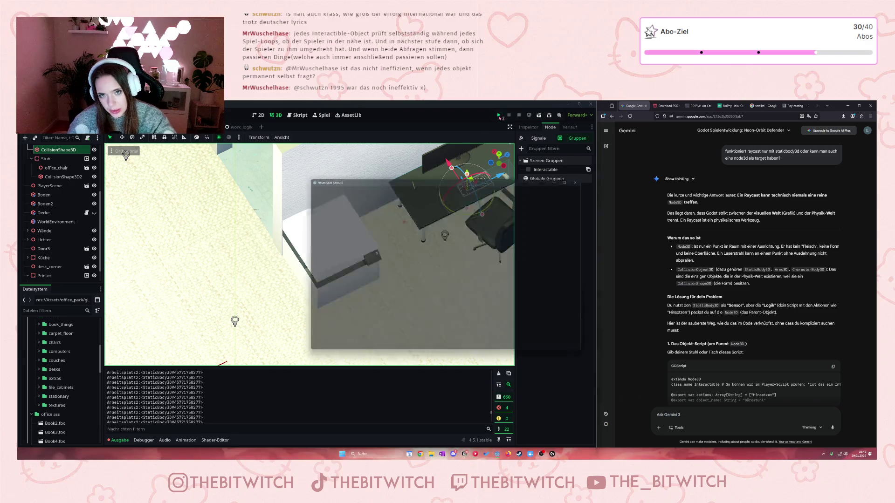
Walk to the desk, chair and printer with WASD to test interactions, then stop with F8
key("w")
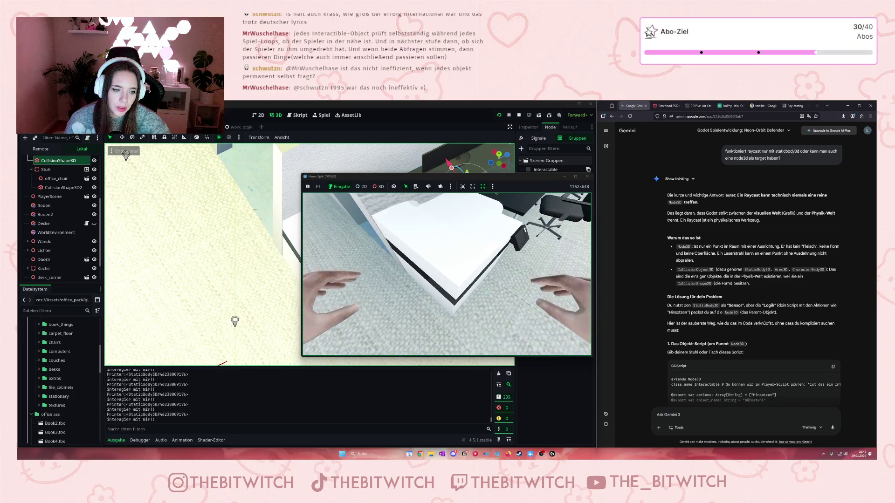
key("s")
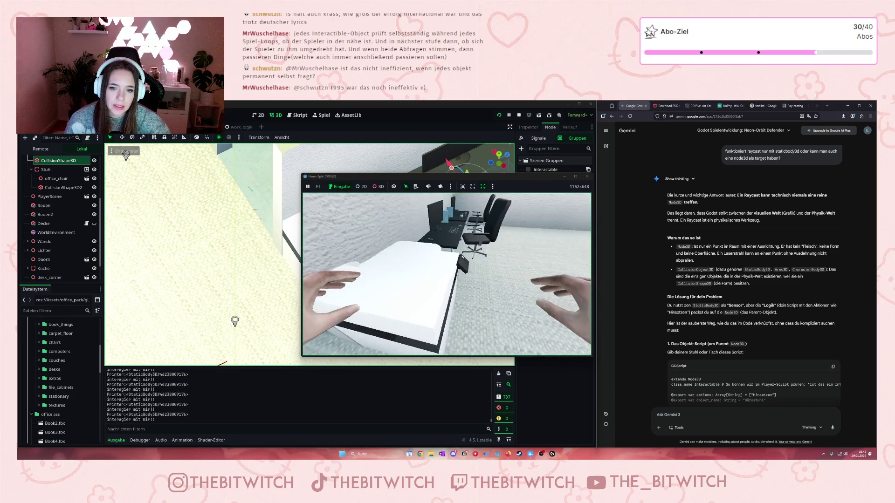
key("w")
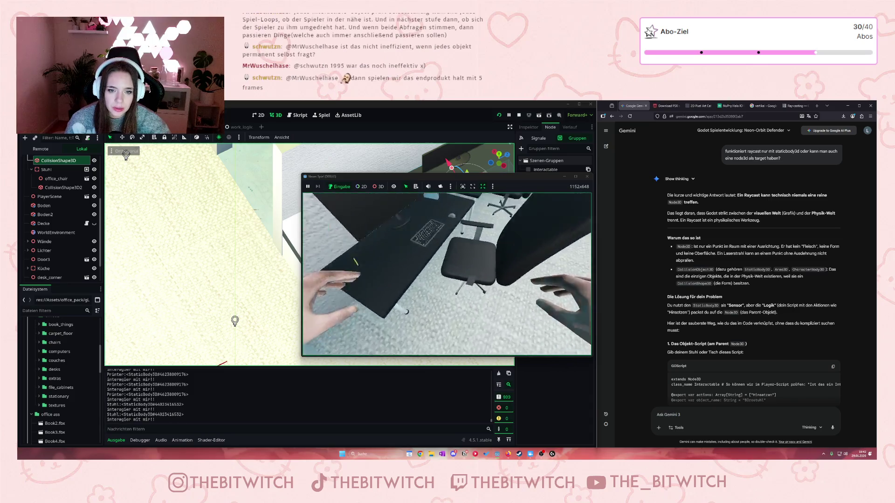
key("s")
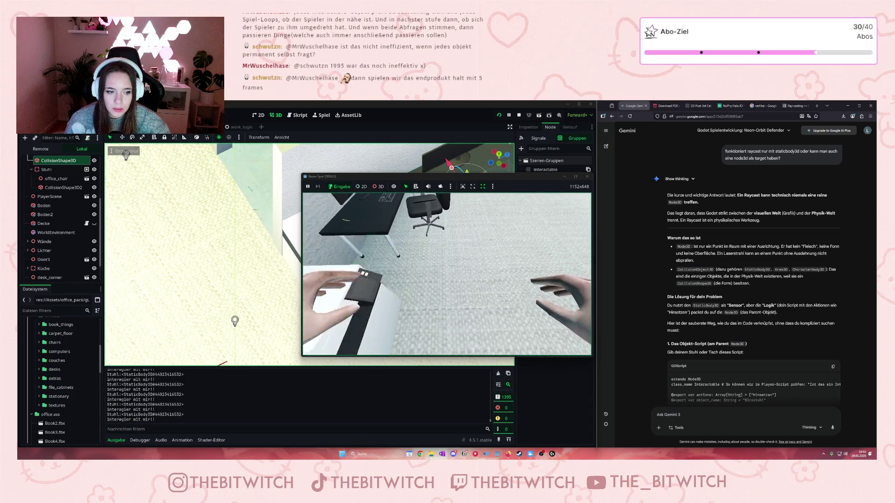
key("w")
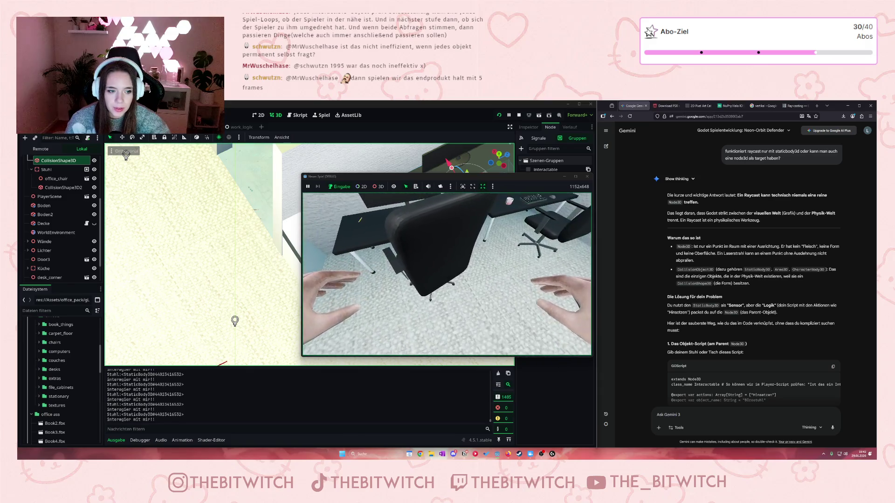
key("d")
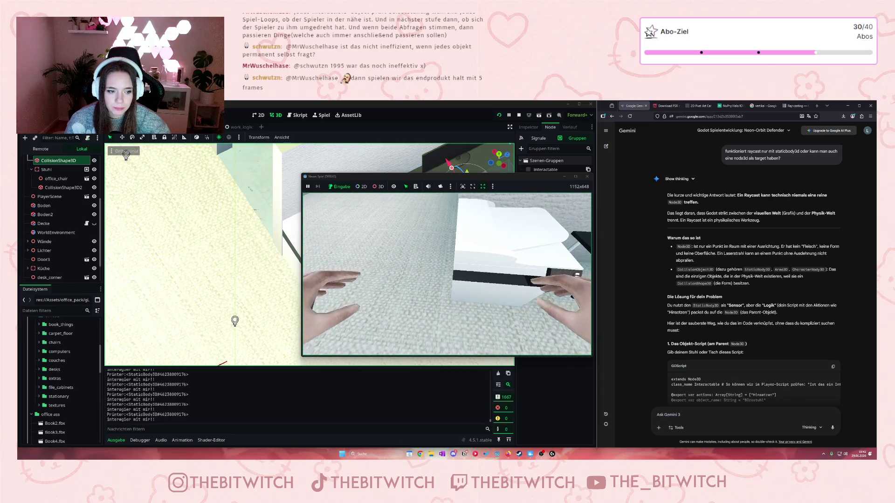
key("d")
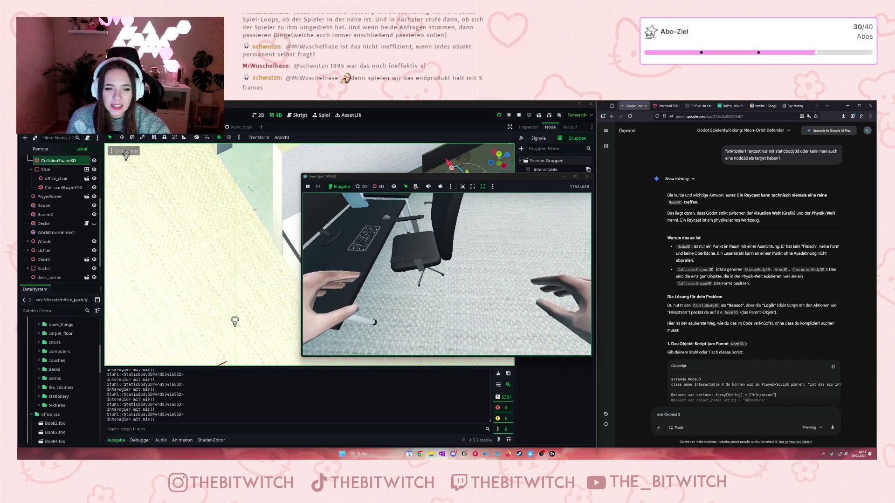
key("w")
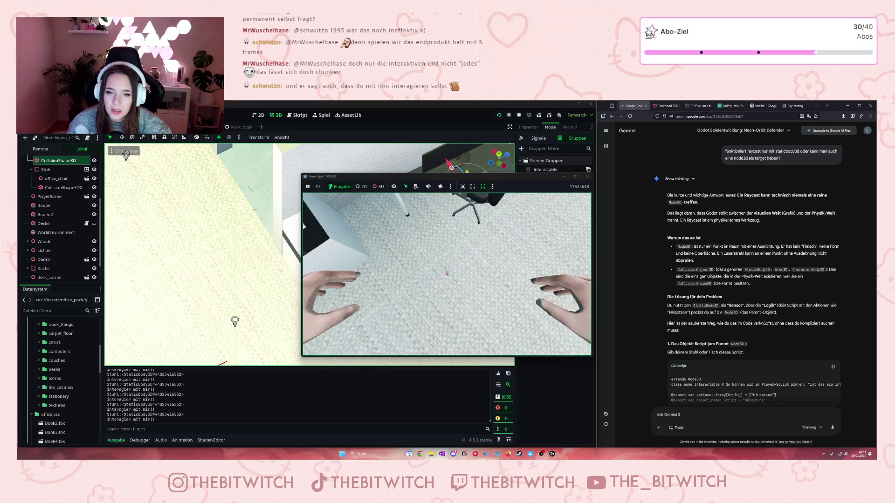
key("F8")
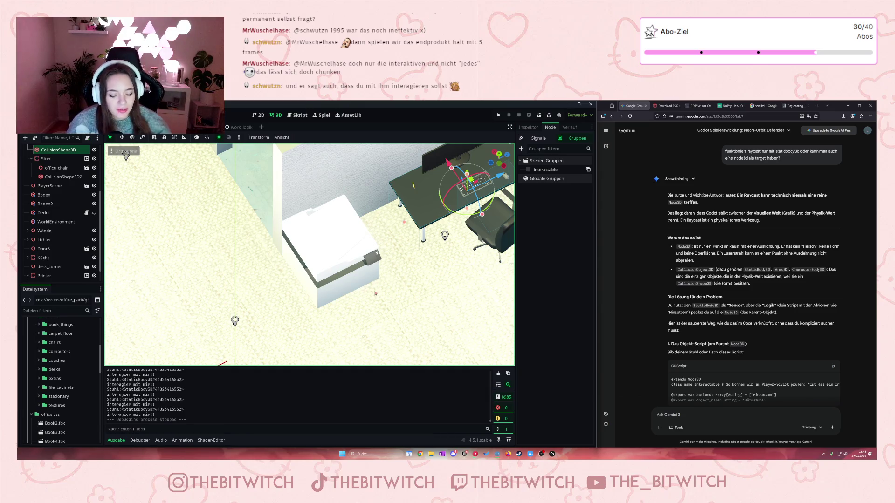
Scroll Gemini's answer, briefly select a GDScript block, and return to the Teil 2: Interaktions-Sprechblase (UI) section
scroll(305, 281, "down", 3)
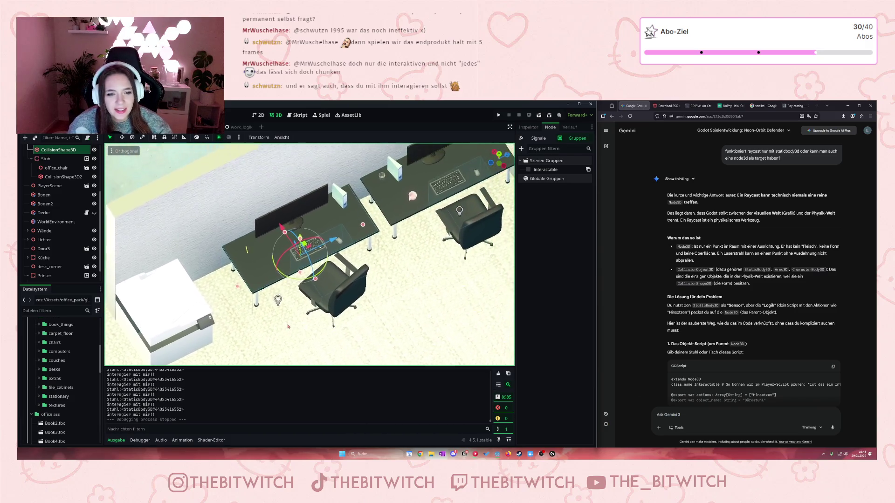
scroll(324, 274, "up", 3)
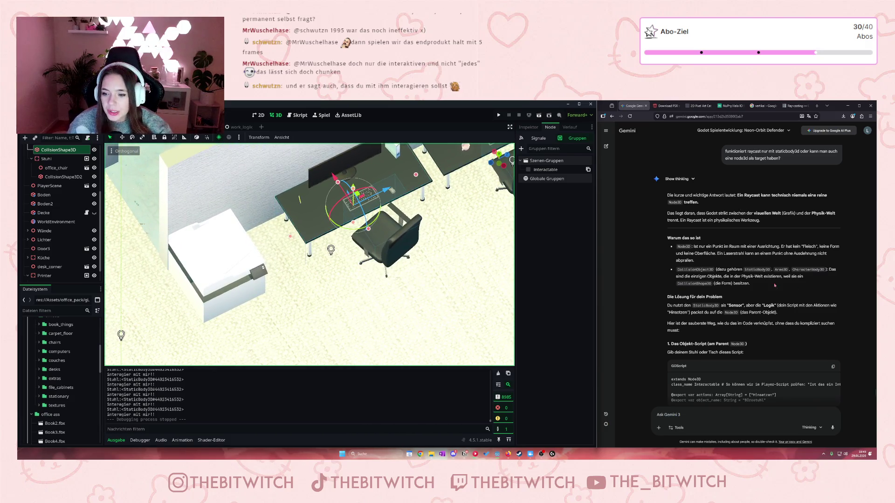
scroll(748, 267, "down", 15)
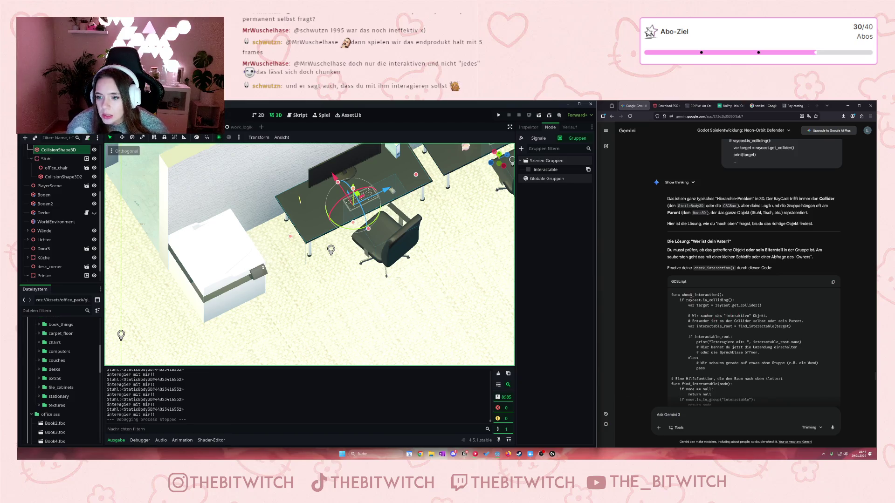
scroll(718, 298, "down", 10)
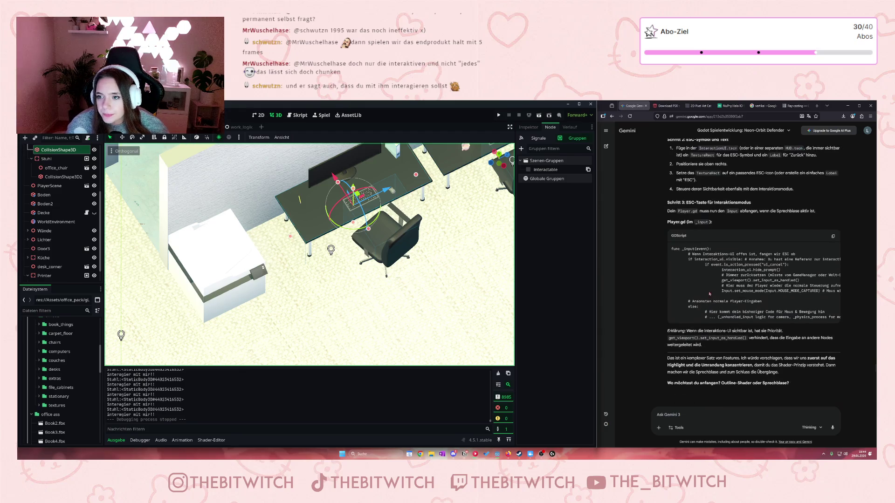
scroll(697, 284, "up", 10)
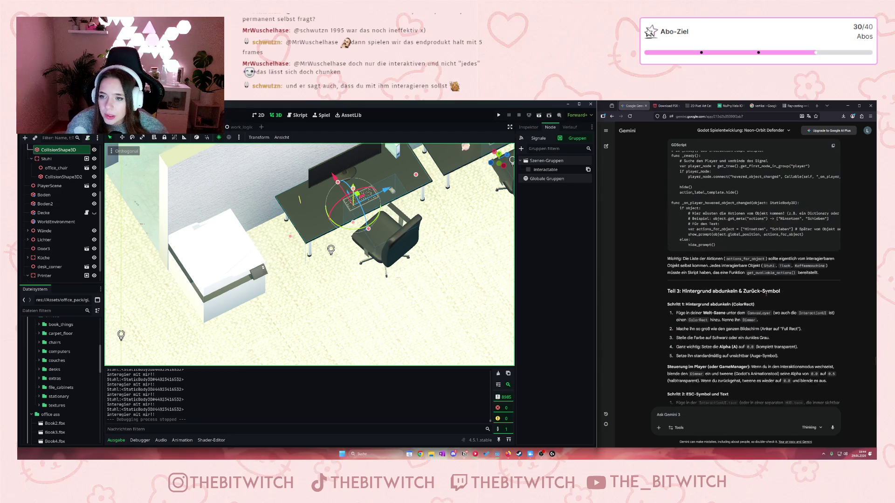
scroll(732, 284, "up", 5)
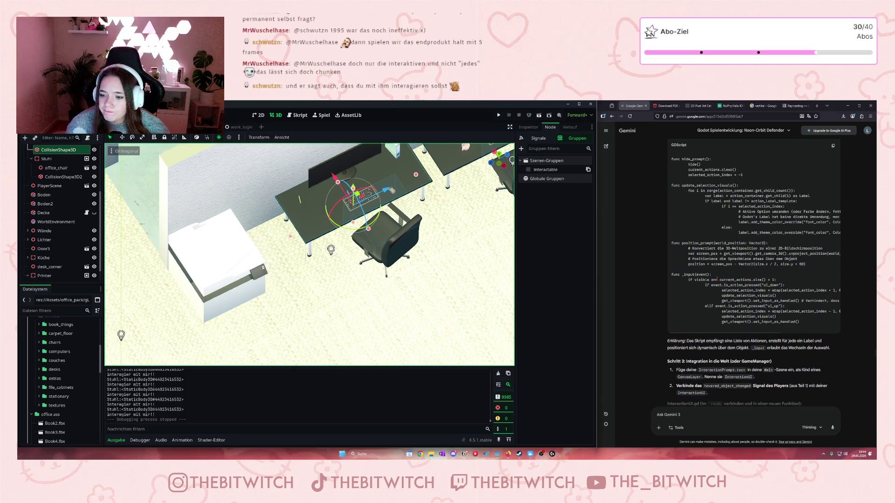
scroll(717, 280, "up", 5)
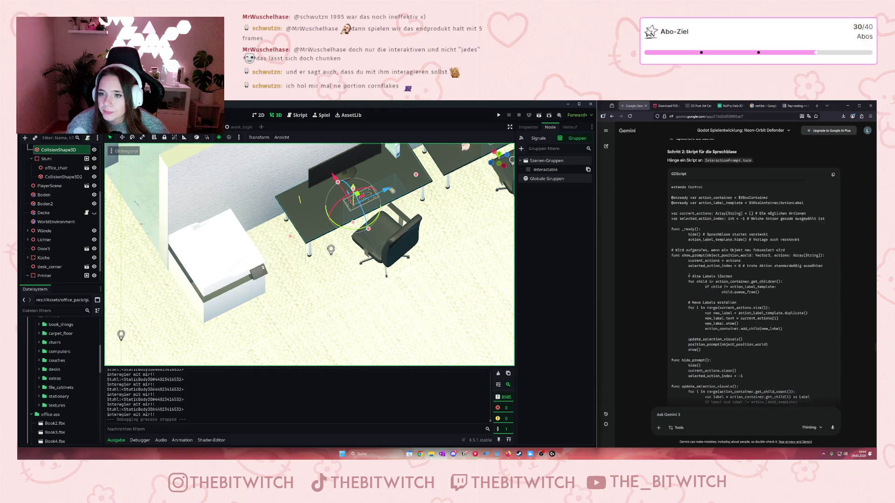
scroll(689, 276, "up", 2)
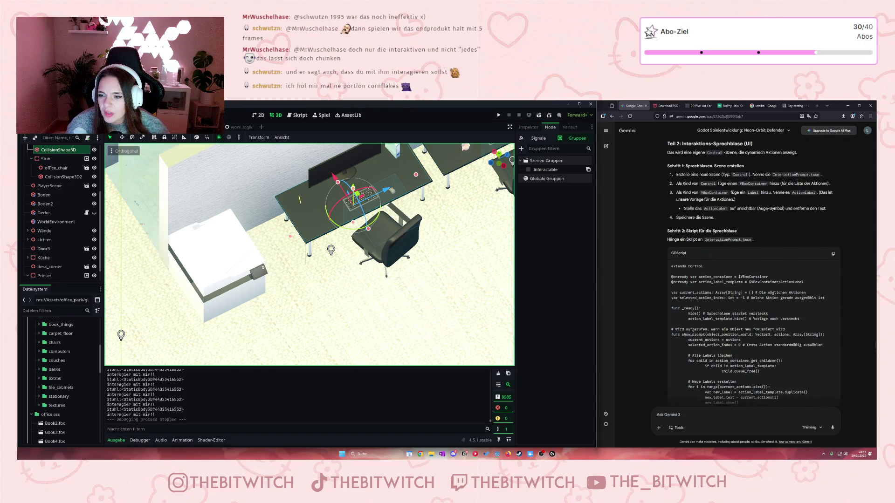
scroll(715, 290, "down", 1)
mouse_move(671, 205)
left_mouse_down()
mouse_move(737, 317)
mouse_move(745, 359)
mouse_move(726, 348)
left_mouse_up()
left_click(716, 304)
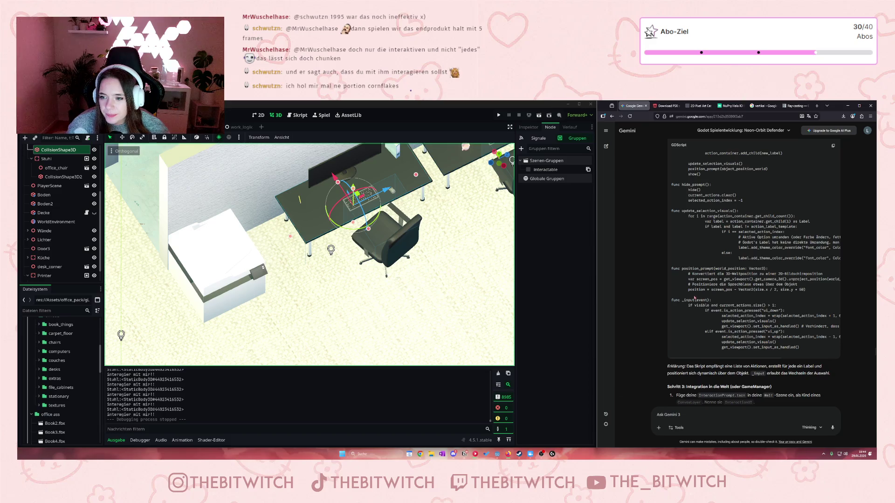
scroll(694, 298, "up", 5)
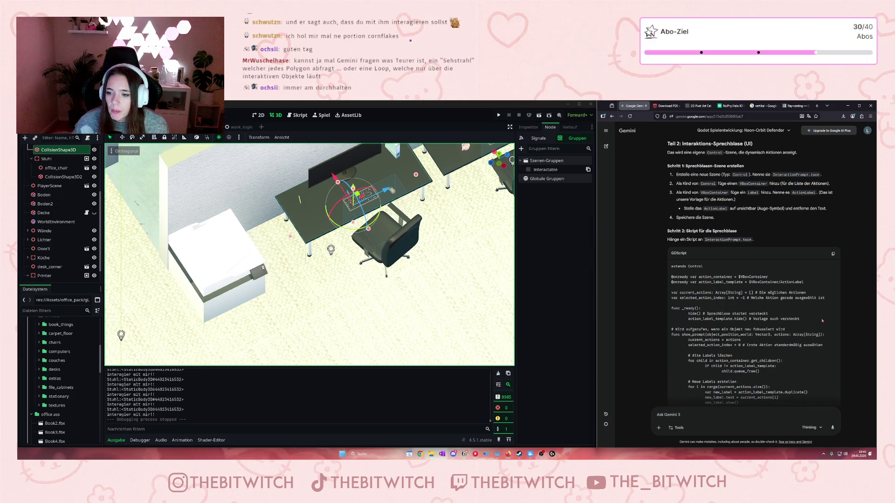
scroll(751, 323, "down", 2)
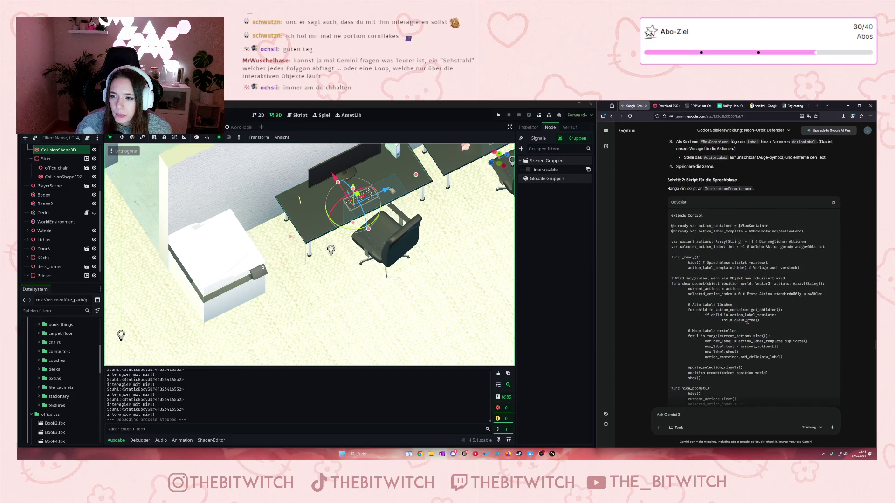
scroll(717, 226, "up", 10)
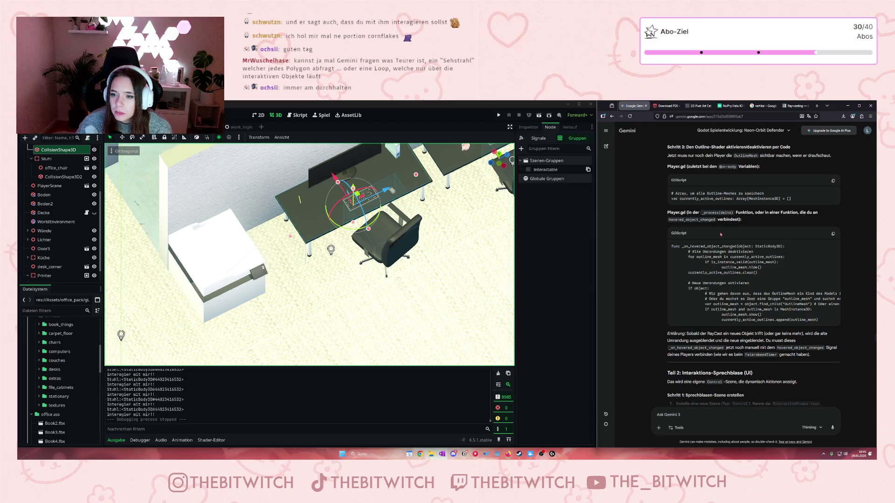
scroll(720, 235, "up", 3)
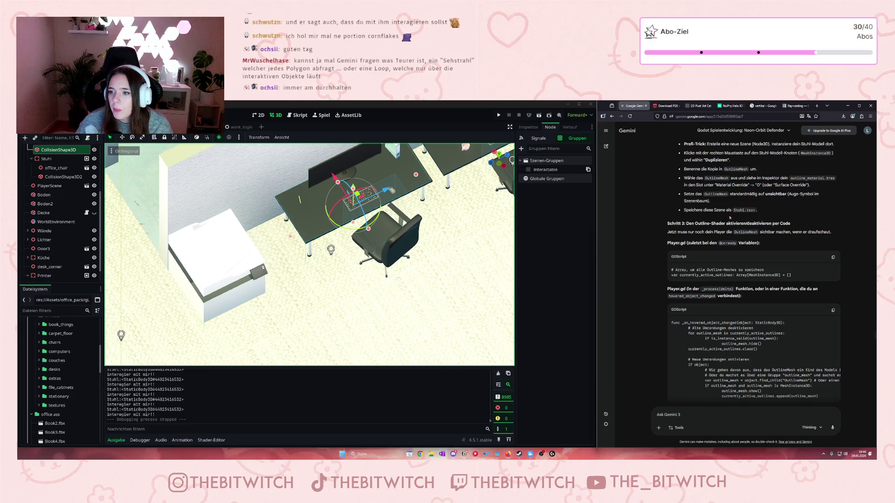
scroll(729, 216, "up", 10)
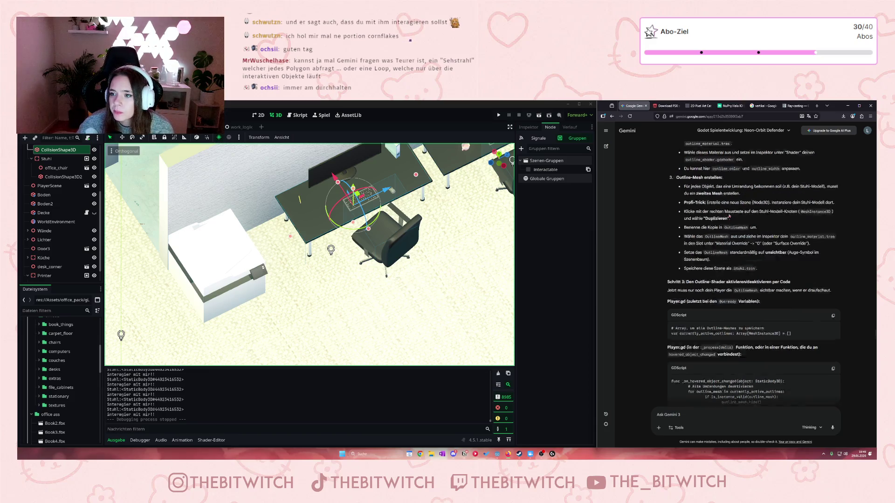
scroll(730, 216, "up", 20)
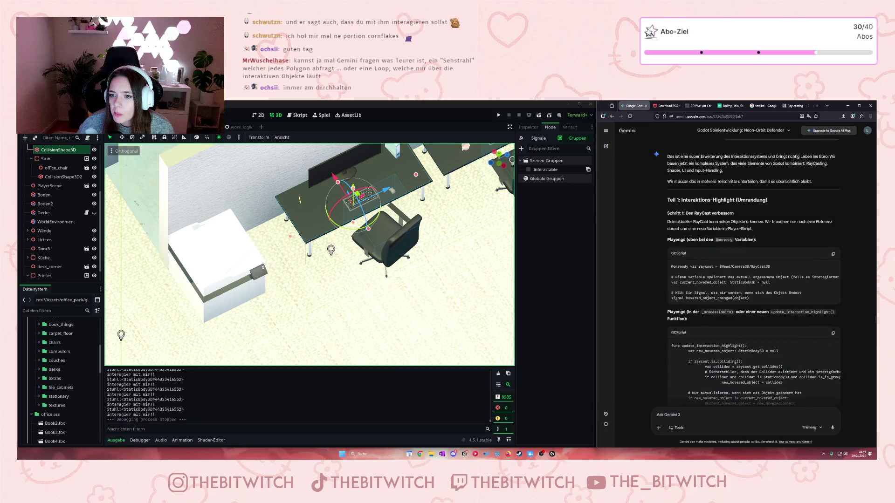
scroll(759, 286, "down", 8)
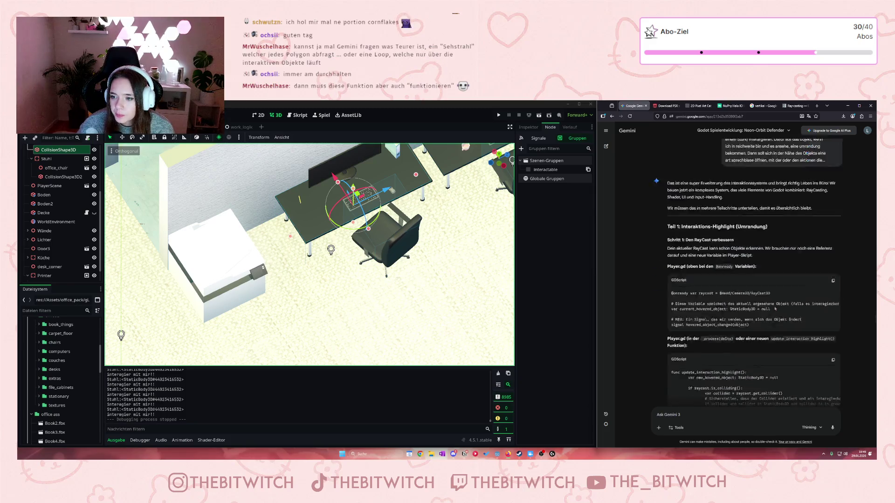
scroll(760, 286, "down", 6)
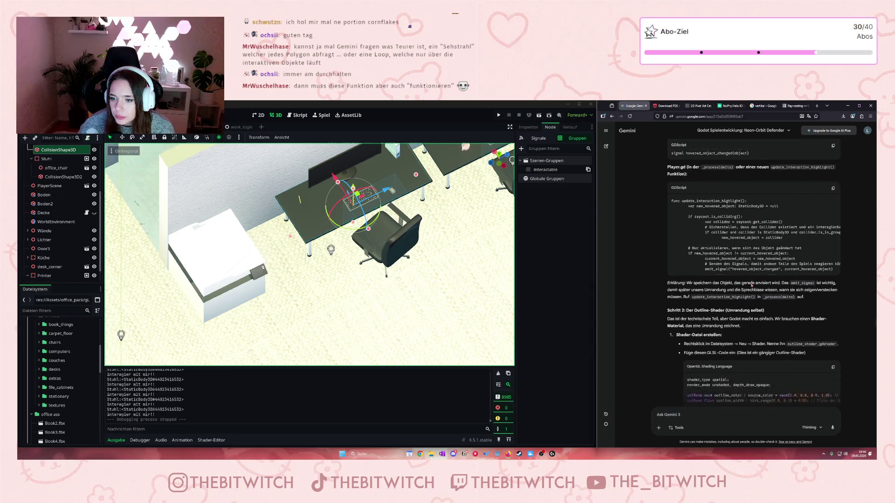
scroll(685, 233, "down", 2)
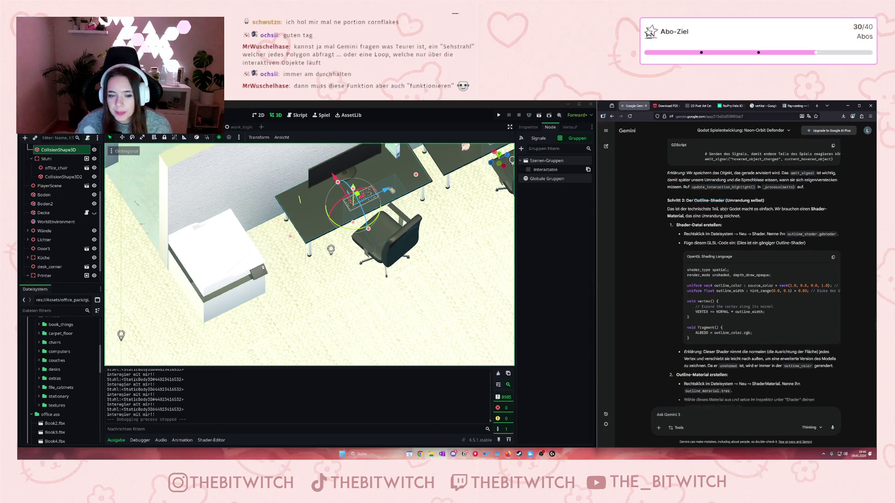
scroll(310, 254, "up", 5)
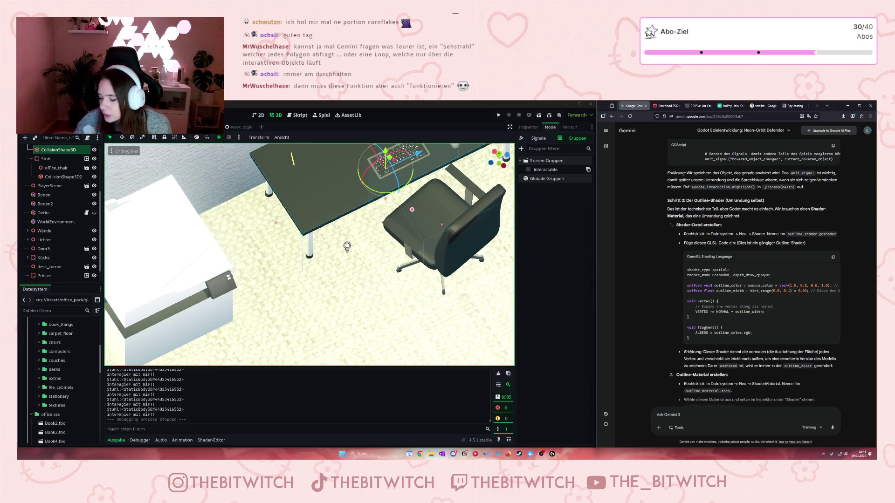
left_click(498, 115)
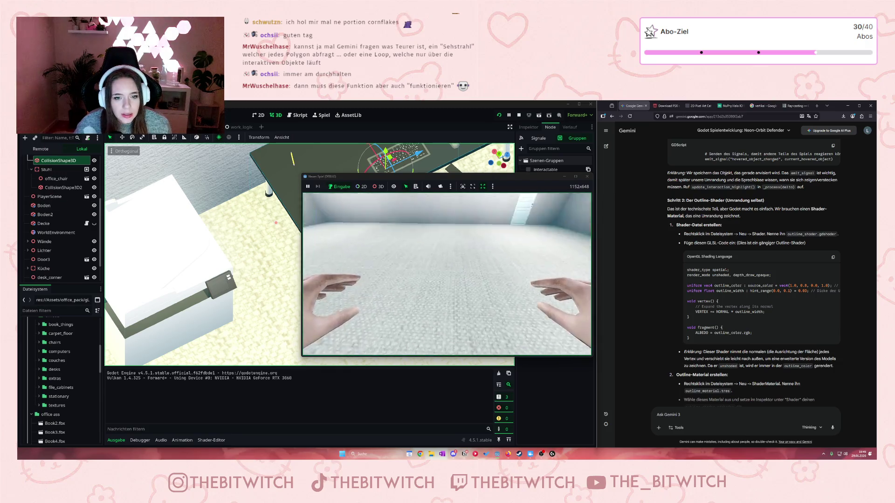
Test-run the game by walking to the chair and picking it up, then stop the run
mouse_move(447, 274)
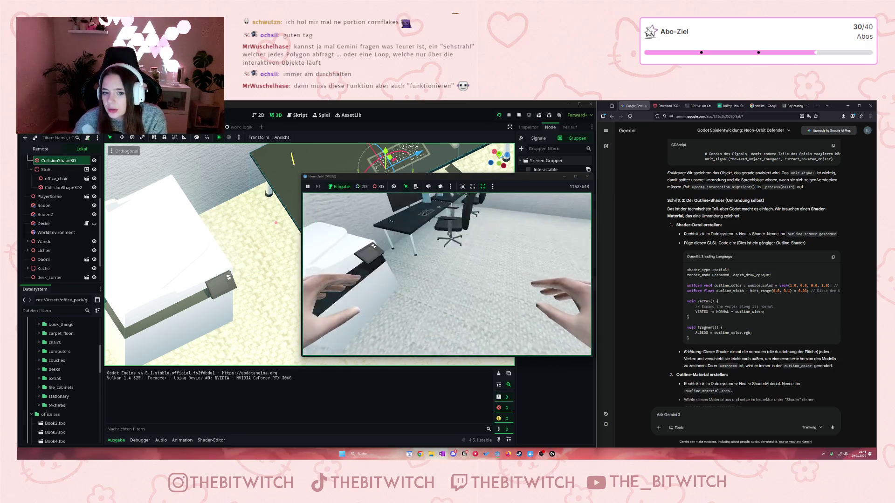
key("w")
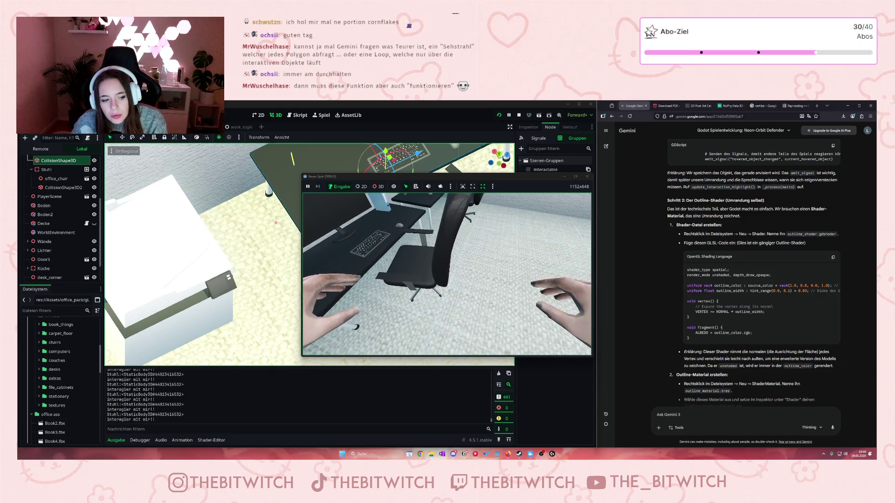
key("e")
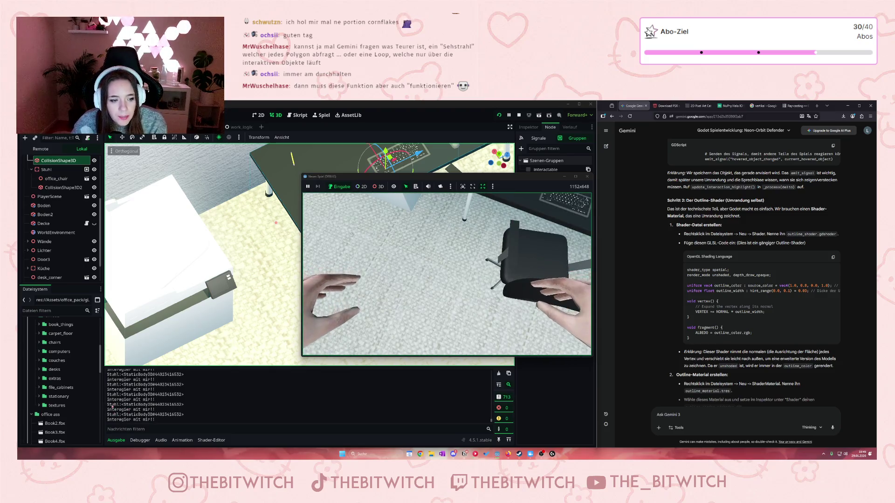
key("F8")
left_click_drag(109, 405, 187, 404)
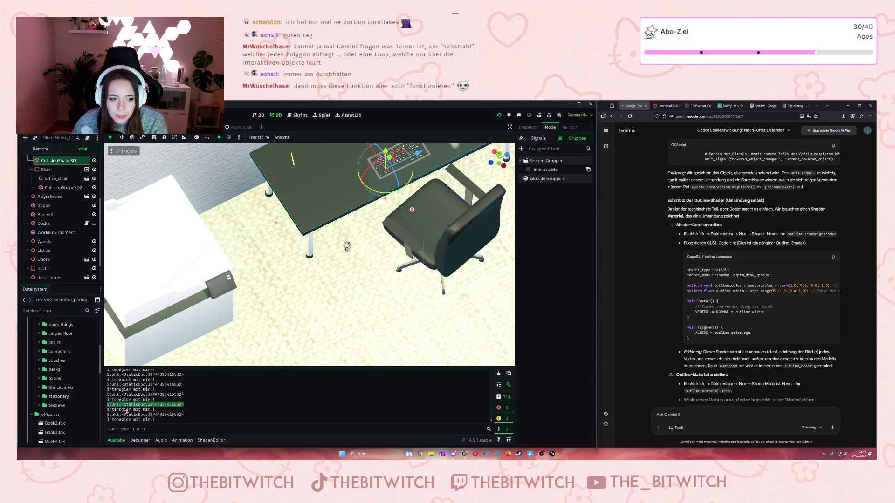
left_click(127, 413)
left_click(519, 115)
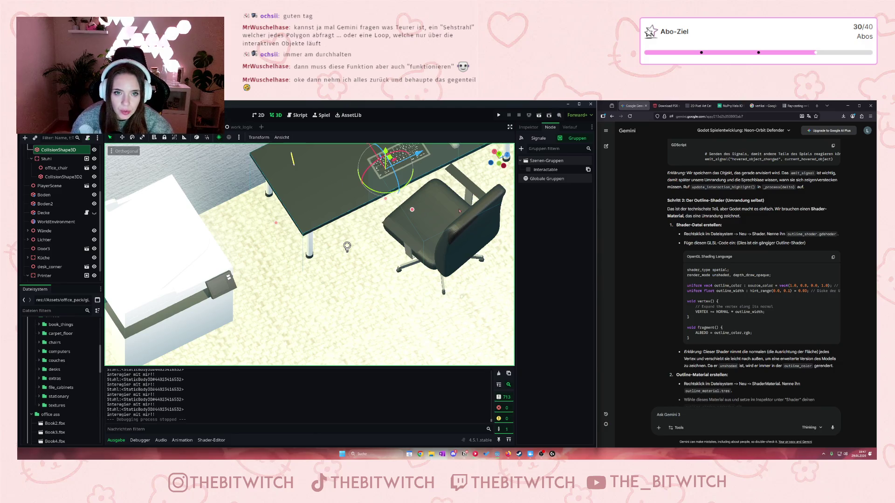
Zoom the 3D viewport out and back in, then switch to the player.gd script
scroll(454, 213, "down", 3)
scroll(450, 214, "down", 2)
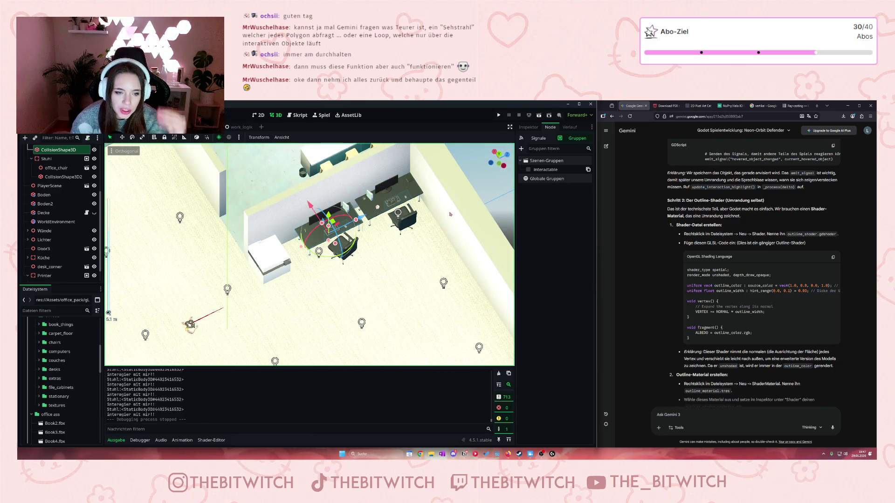
scroll(456, 223, "up", 3)
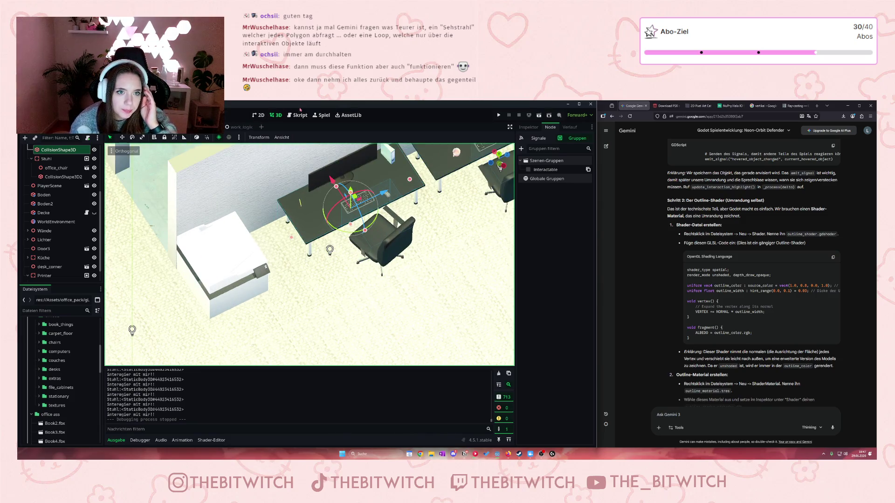
left_click(307, 116)
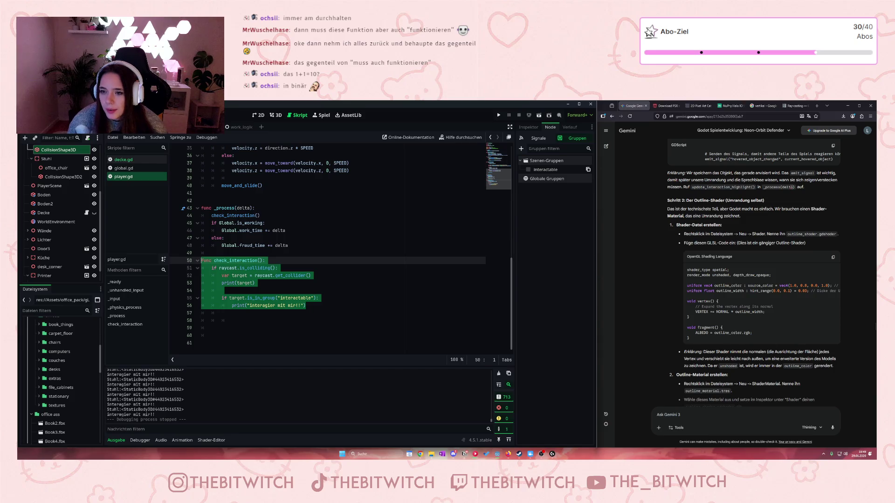
Delete the print(target) line and its blank line, and start replacing the interaction print with emit_signal(
scroll(772, 188, "up", 3)
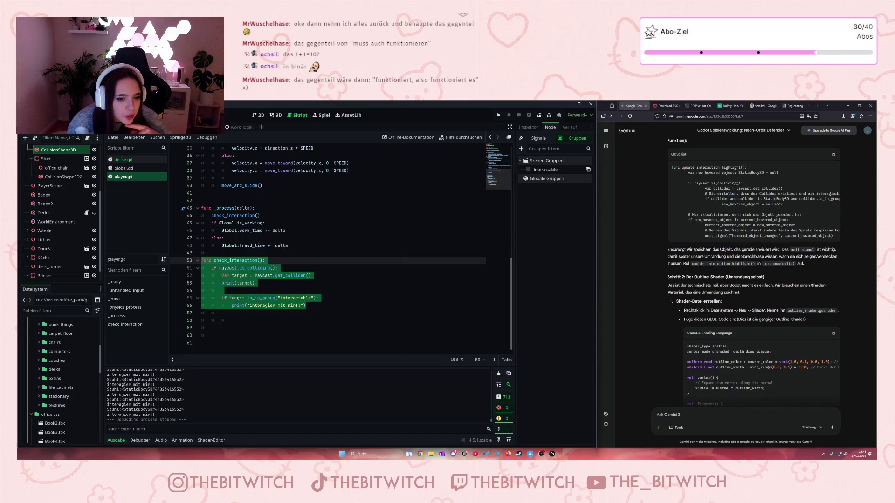
left_click(243, 283)
left_click_drag(255, 283, 222, 283)
key("BackSpace")
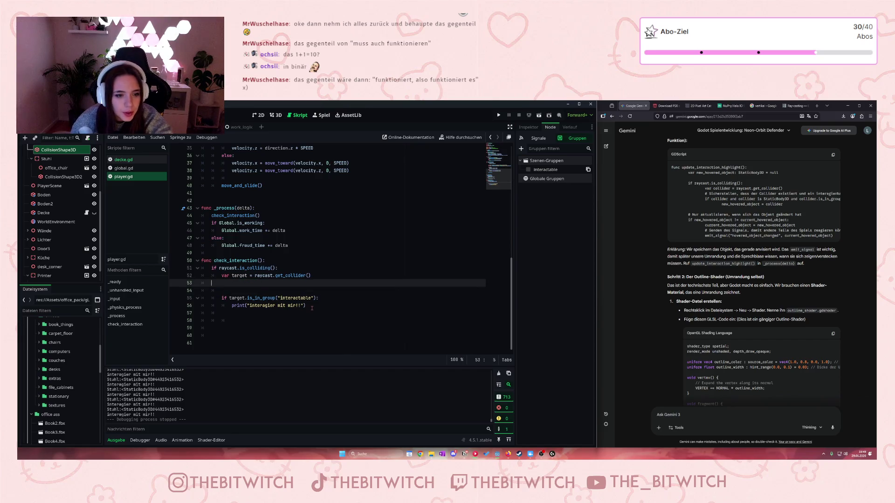
key("BackSpace")
key("BackSpace")
left_click_drag(312, 297, 232, 298)
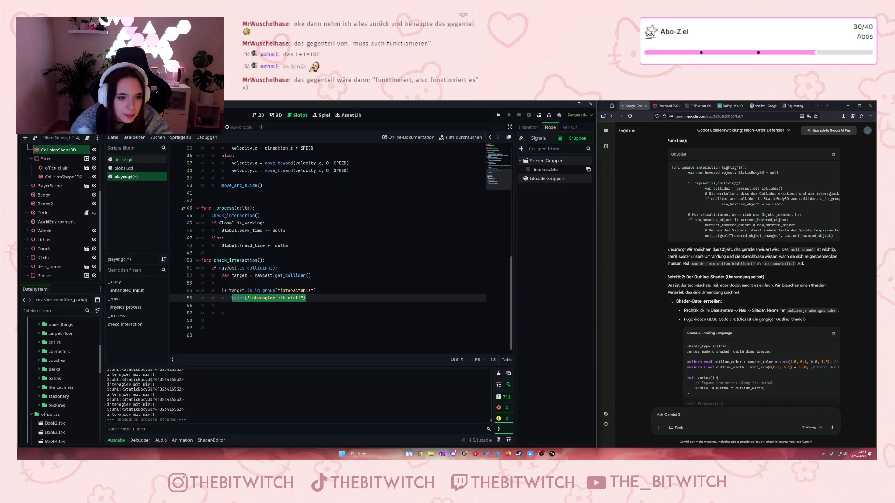
type("emit")
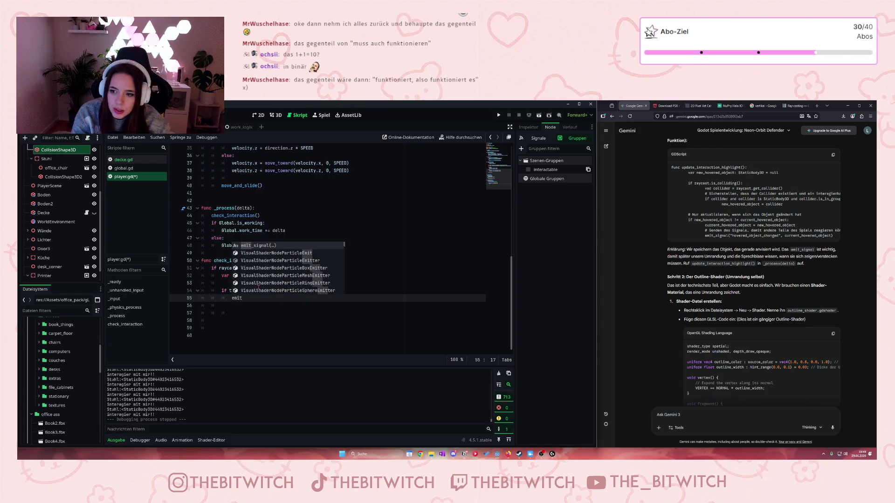
type("_signal")
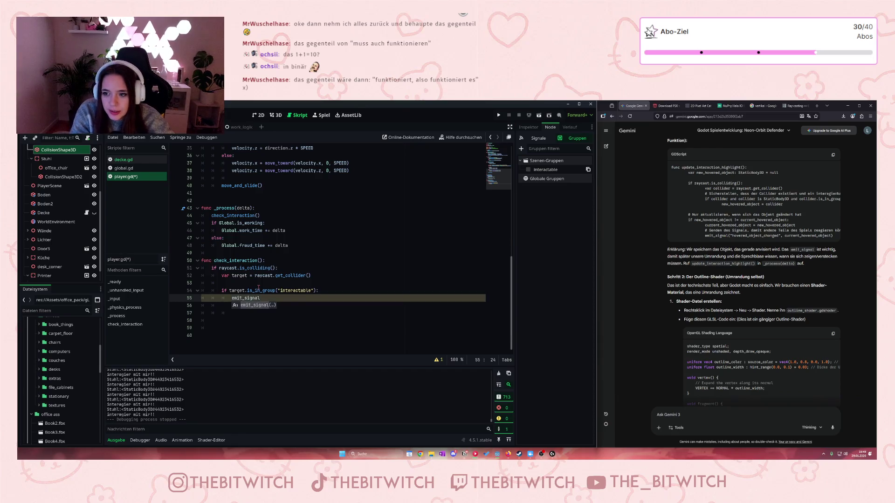
type("(")
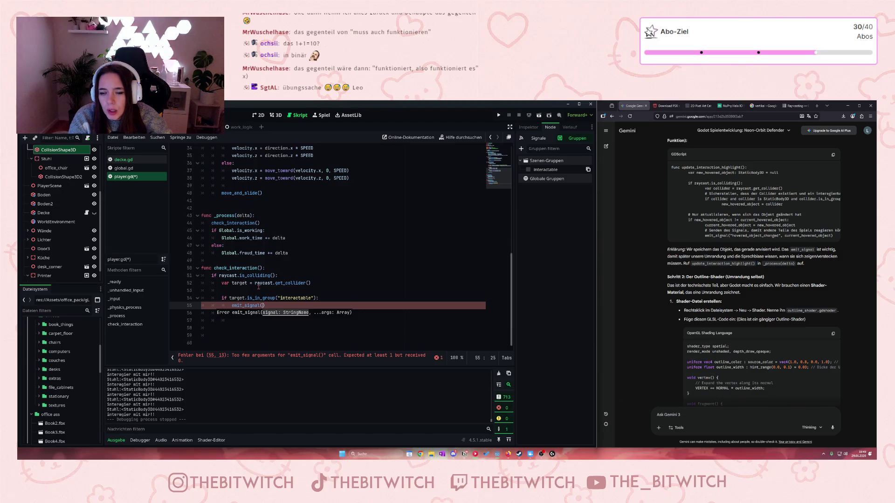
Complete the call as emit_signal("target", target) and read through Gemini's explanation and shader code
type("\"targe")
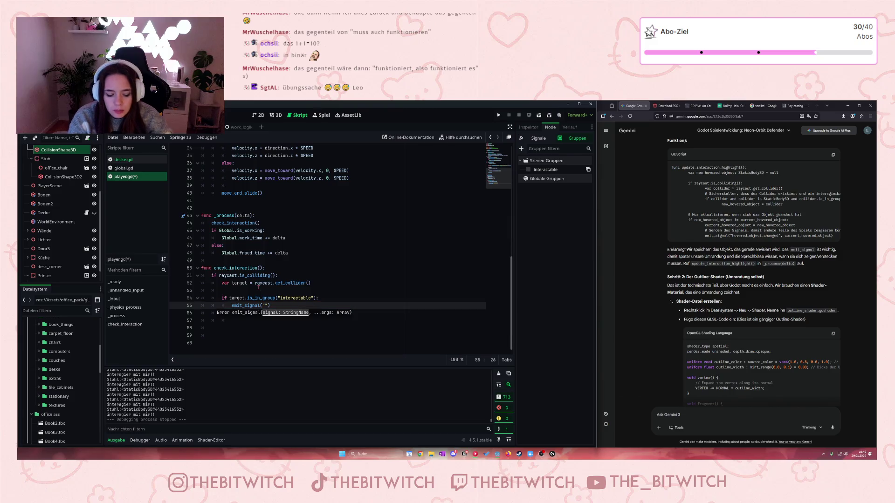
type("t\"")
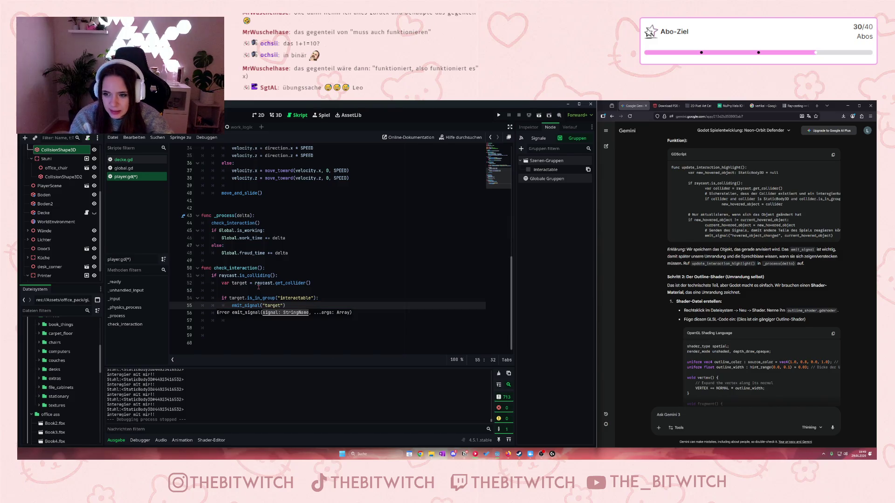
type(", target")
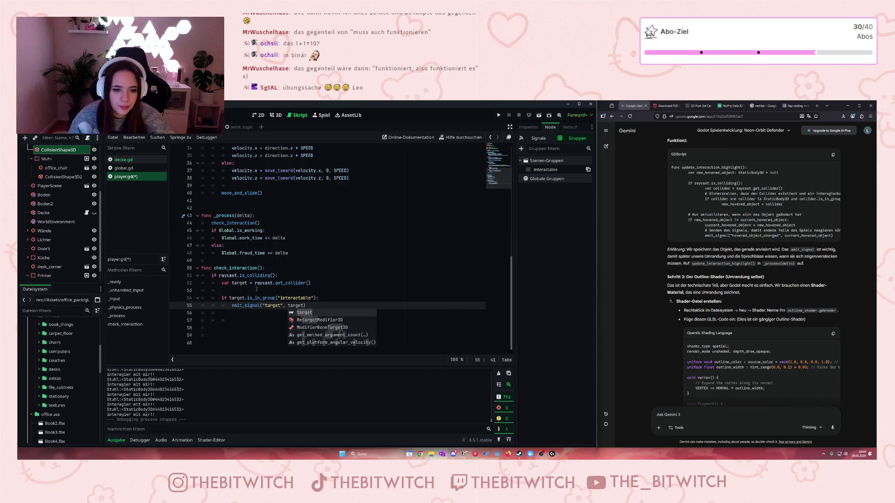
left_click(259, 335)
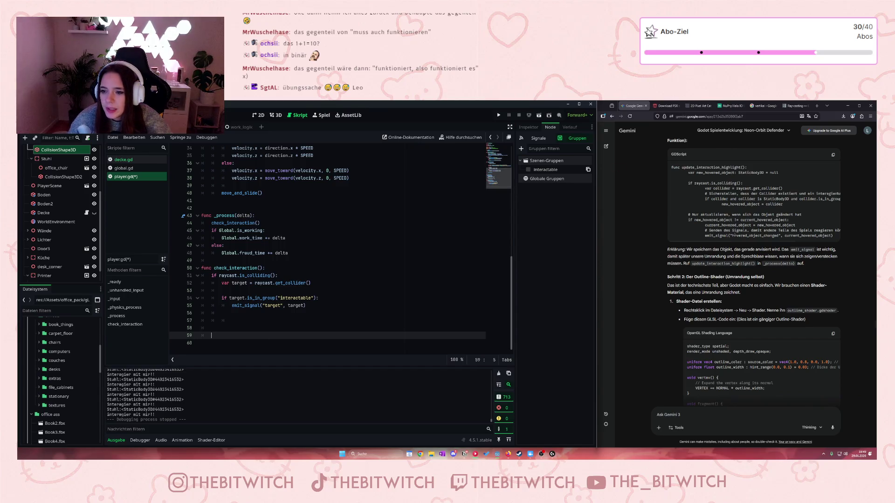
left_click(729, 238)
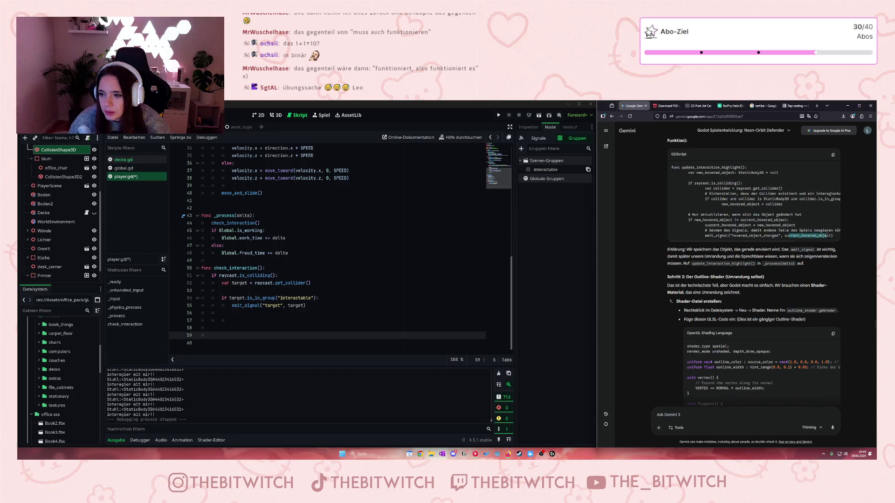
mouse_move(798, 235)
left_mouse_down()
mouse_move(727, 251)
mouse_move(727, 240)
mouse_move(726, 249)
left_mouse_up()
left_click(731, 246)
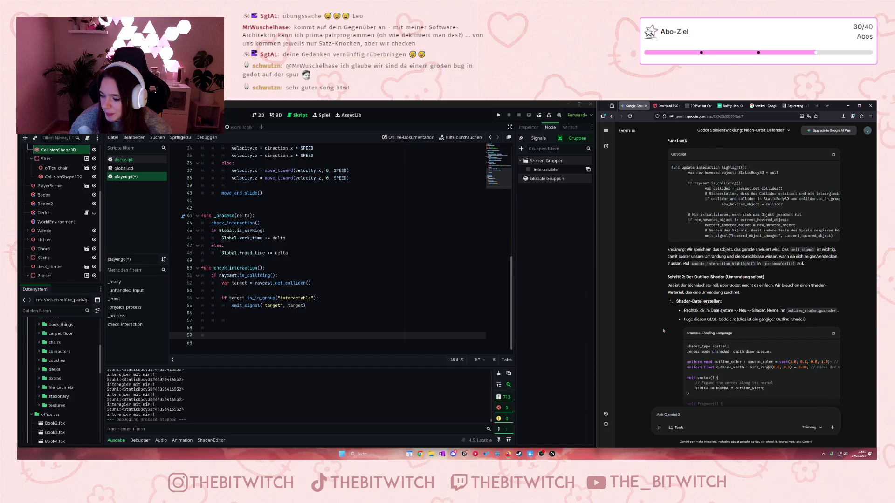
Select and check the "target" signal name on line 55, then return to line 56
left_click(294, 310)
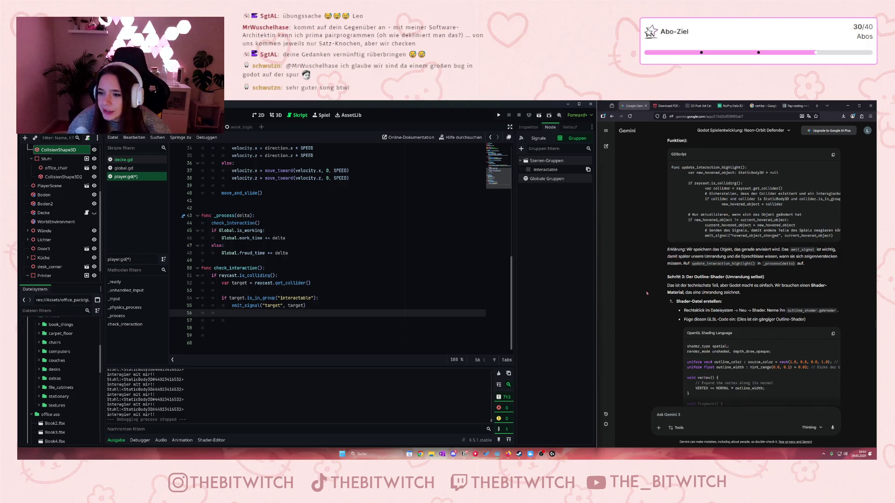
left_click(265, 305)
left_click(274, 305)
left_click(270, 305)
left_click_drag(262, 306, 283, 306)
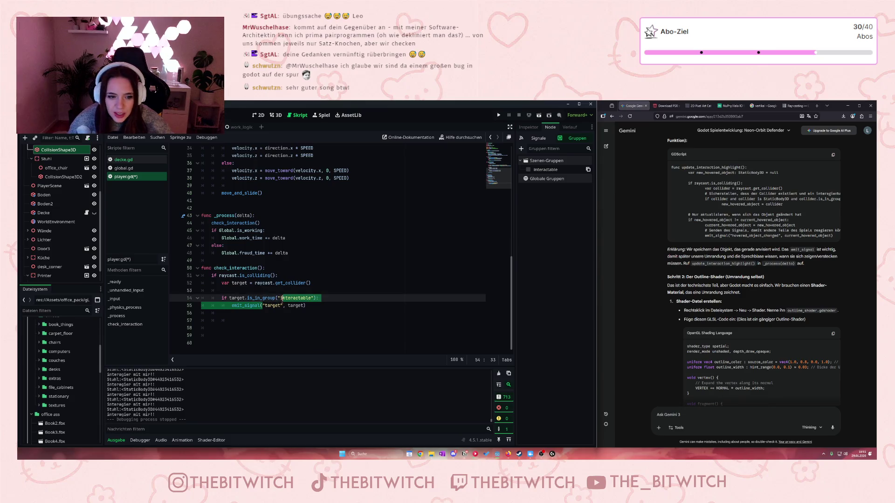
left_click(318, 316)
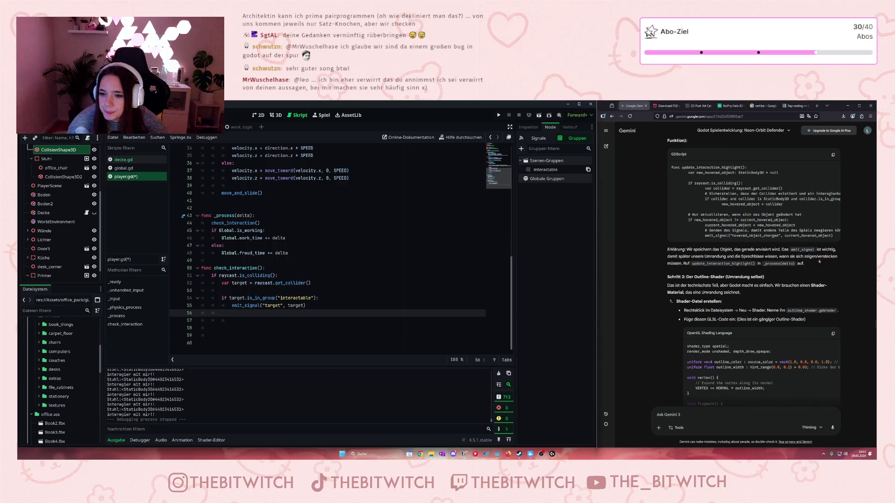
scroll(662, 270, "down", 2)
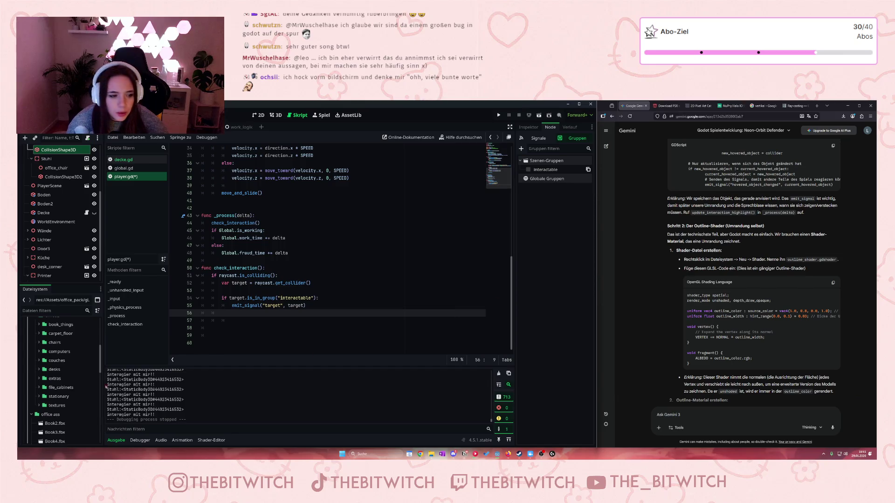
left_click(29, 341)
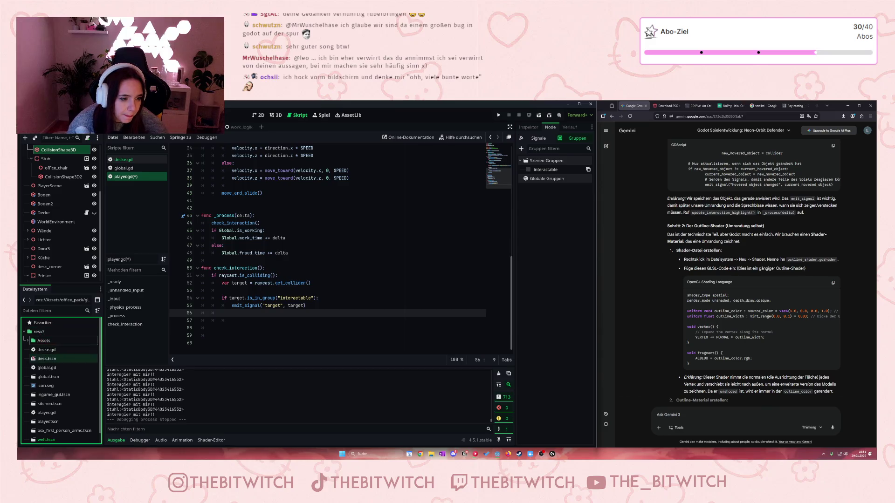
right_click(40, 333)
Create a Shader resource named outline_shader in res:// and select the new outline_shader.gdshader
mouse_move(45, 340)
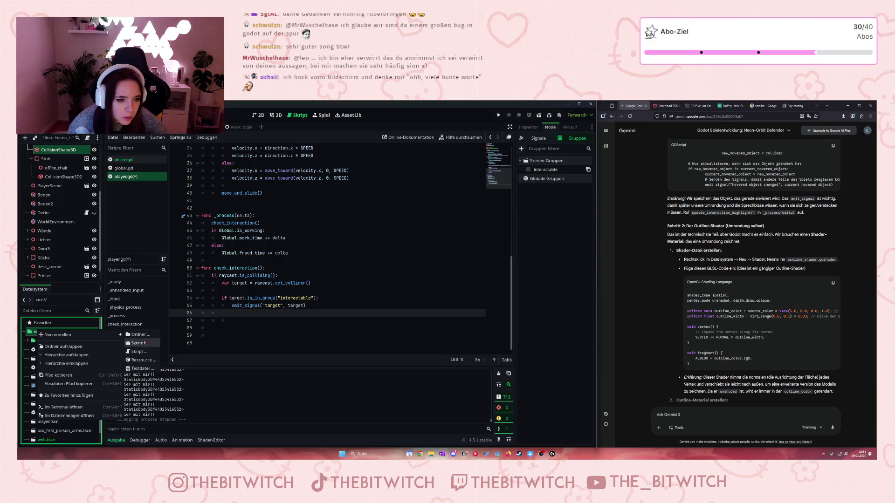
left_click(143, 360)
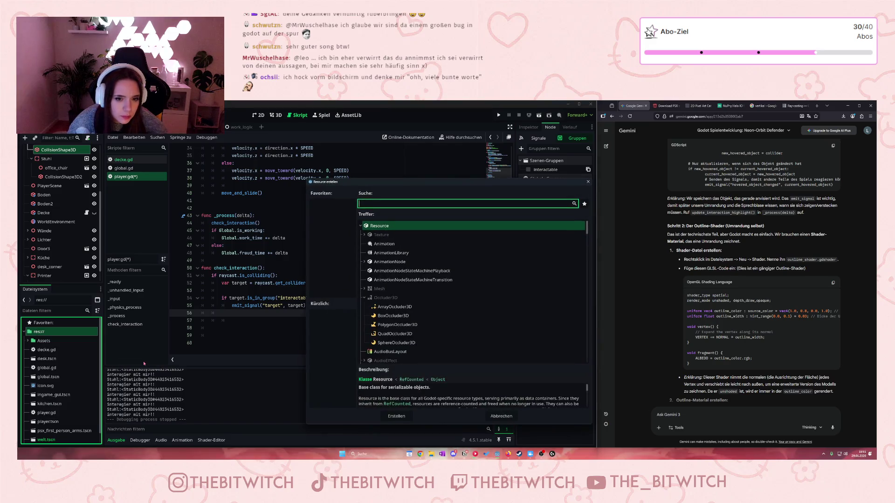
type("shad")
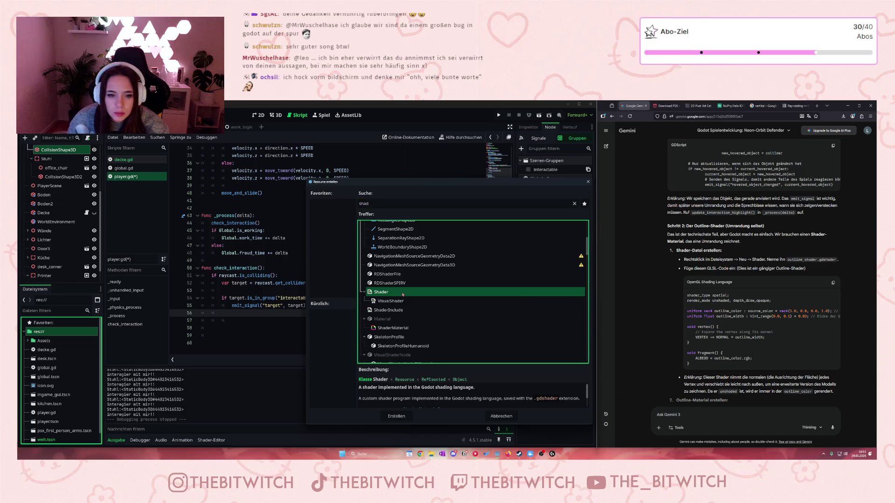
double_click(403, 293)
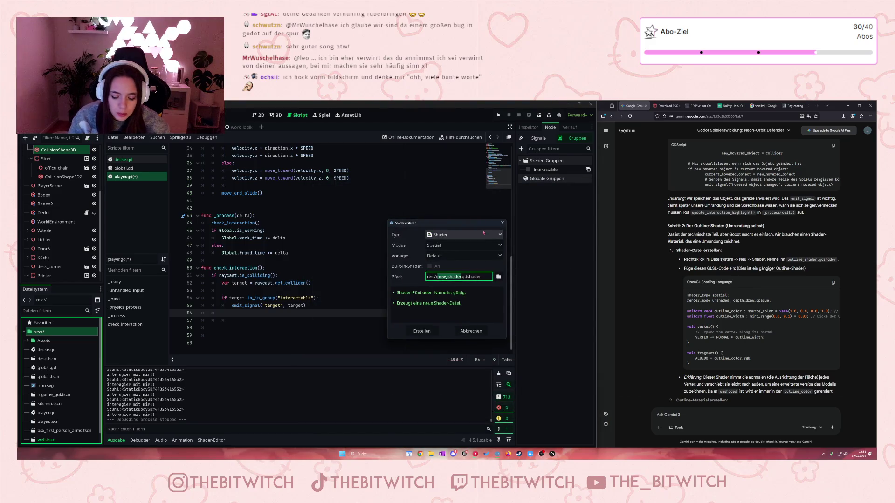
type("outline")
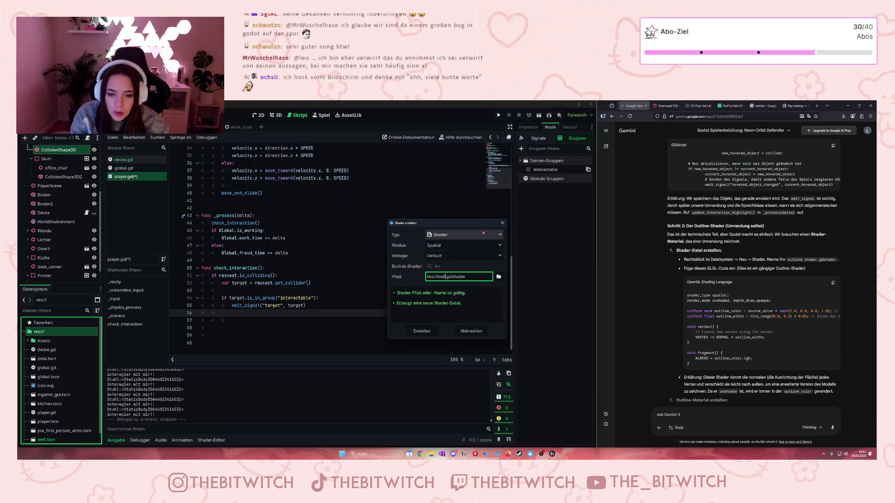
type("_shader")
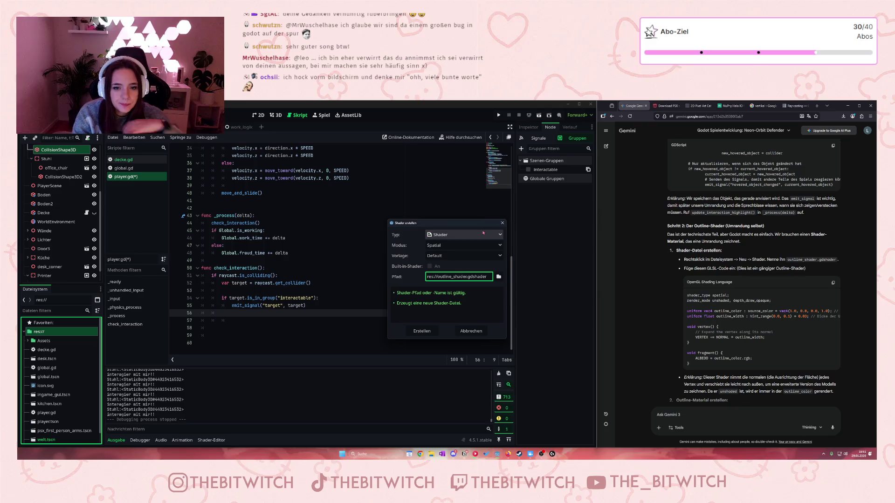
key("Return")
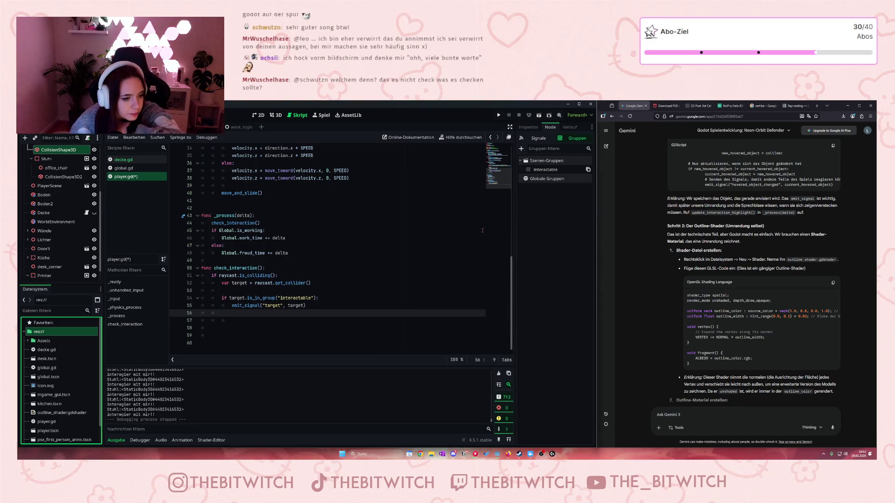
left_click(86, 413)
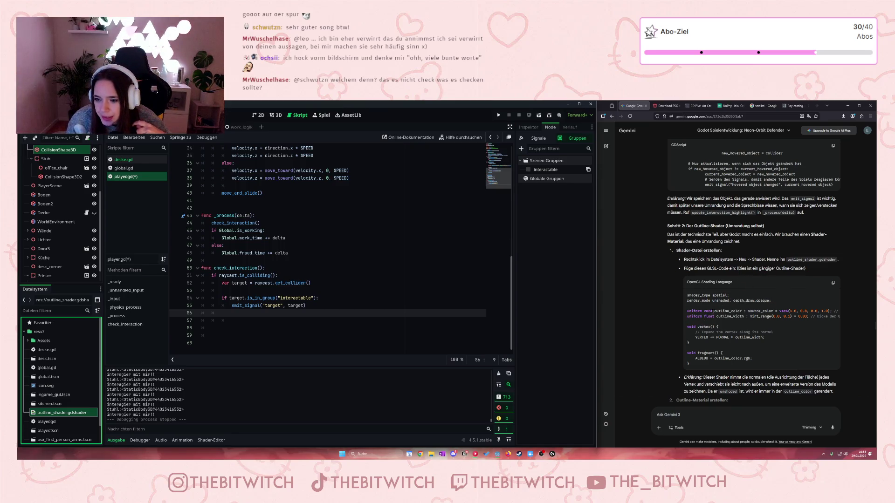
mouse_move(687, 310)
left_mouse_down()
mouse_move(731, 321)
mouse_move(694, 311)
left_mouse_up()
left_click(712, 311)
left_click(694, 311)
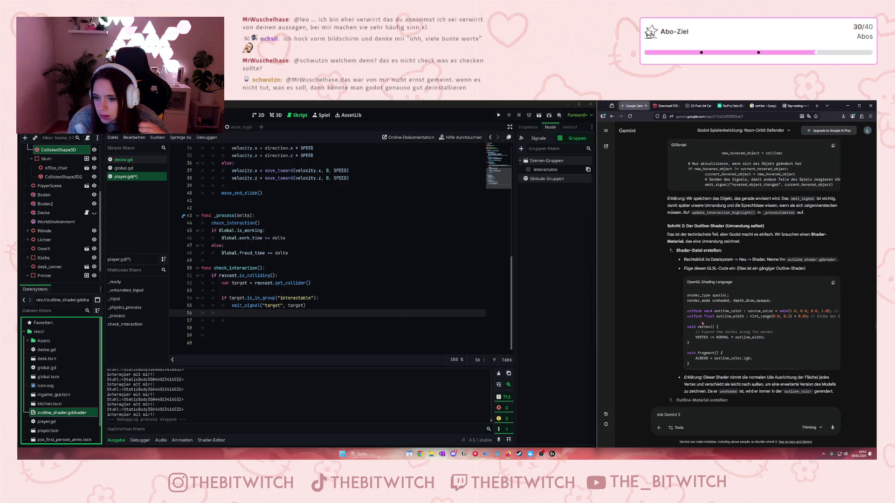
scroll(777, 316, "right", 2)
scroll(706, 316, "left", 2)
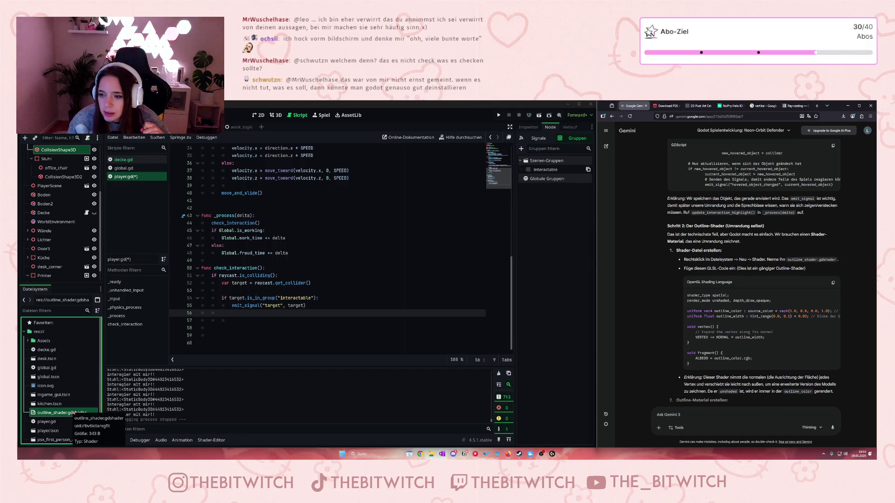
right_click(74, 413)
left_click(57, 414)
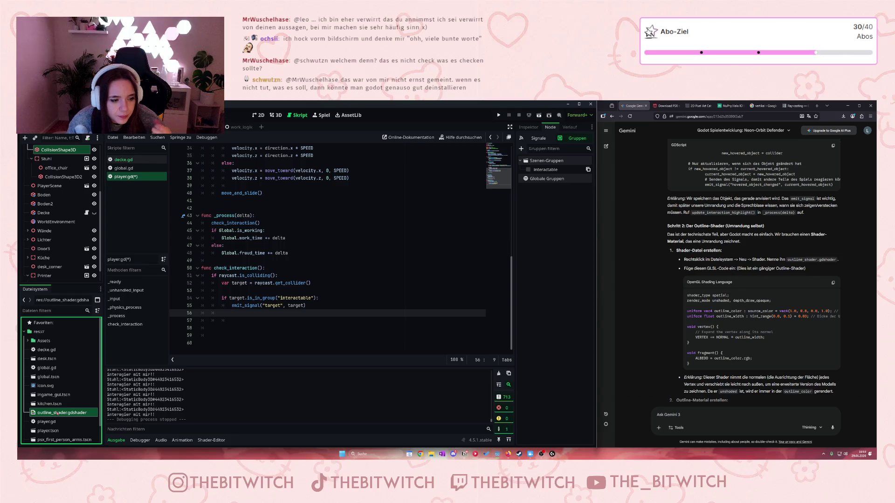
Load outline_shader.gdshader in an enlarged shader editor and copy Gemini's outline shader code
double_click(61, 413)
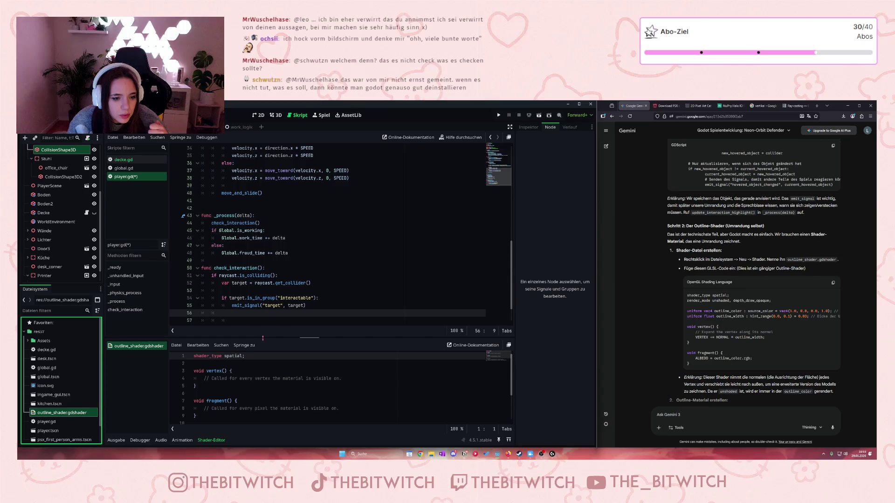
left_click_drag(263, 338, 277, 276)
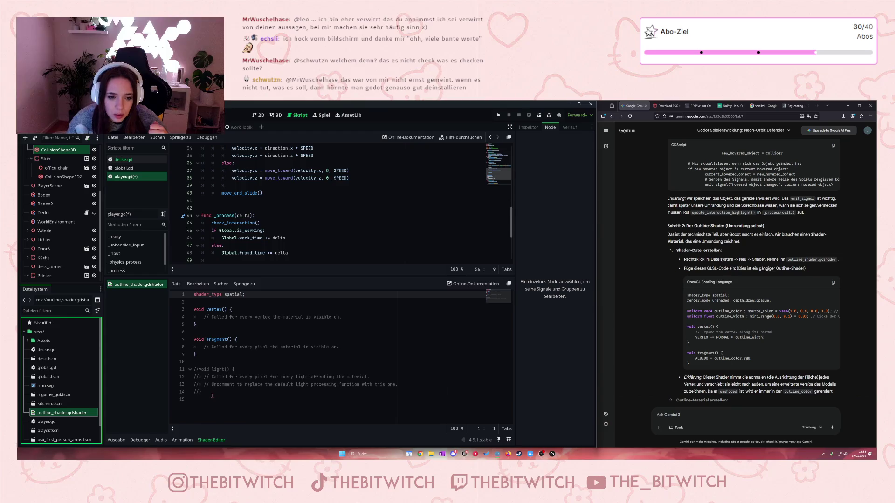
left_click(833, 282)
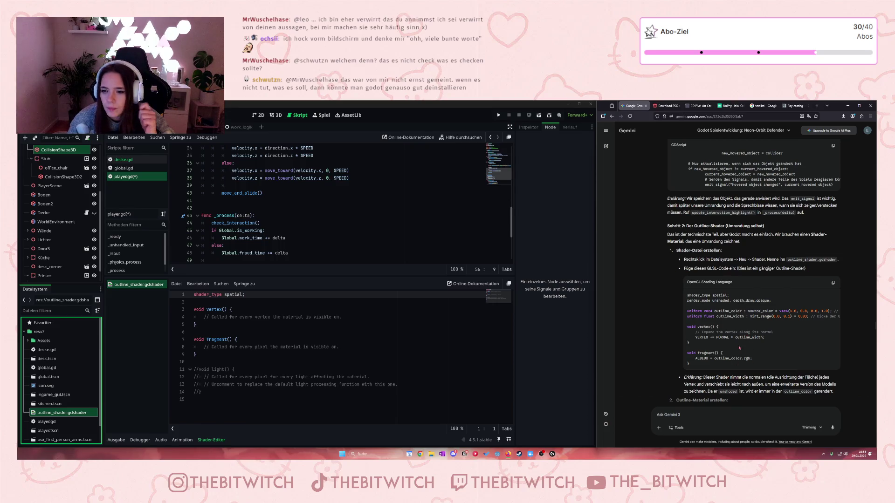
scroll(761, 274, "down", 1)
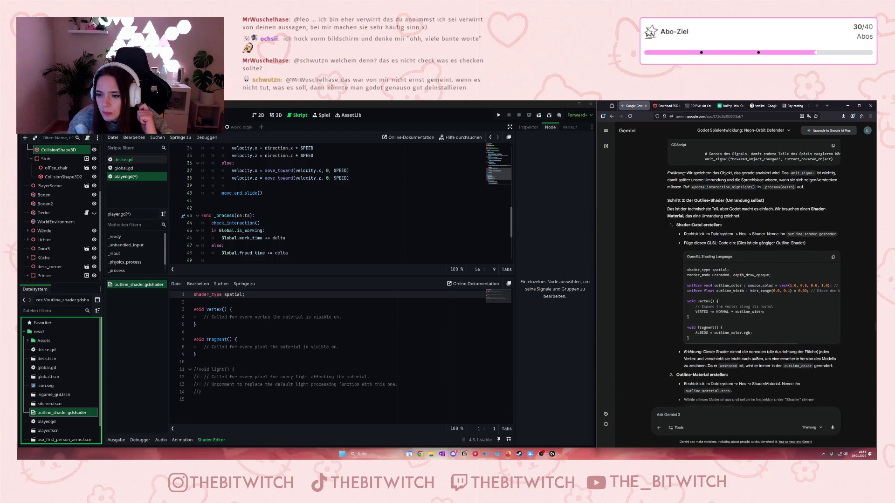
scroll(702, 338, "down", 1)
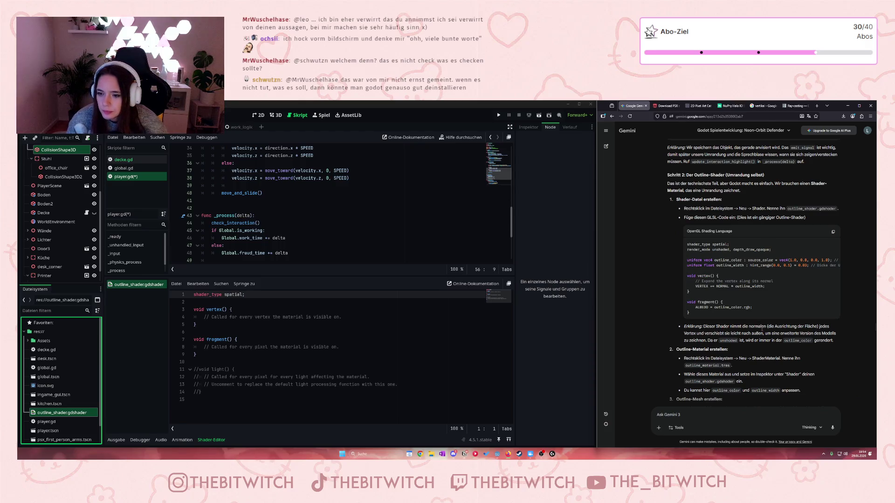
scroll(761, 330, "up", 1, "ctrl")
scroll(759, 327, "down", 2)
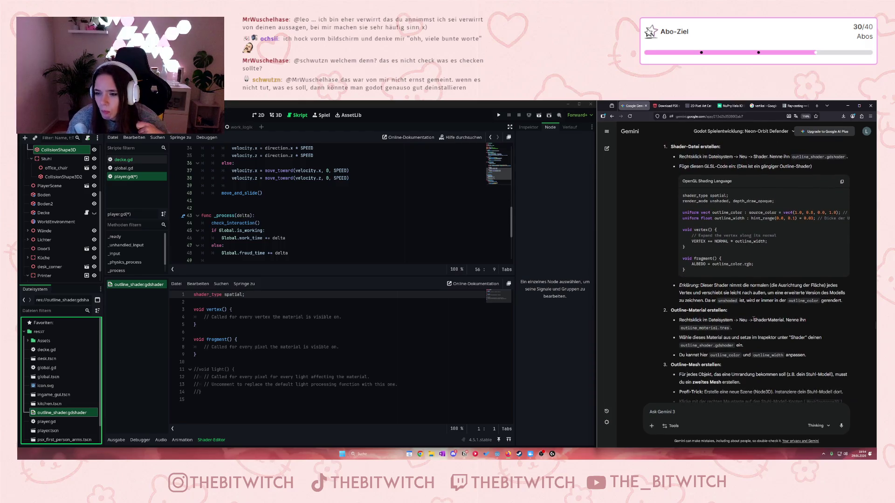
scroll(769, 294, "down", 1)
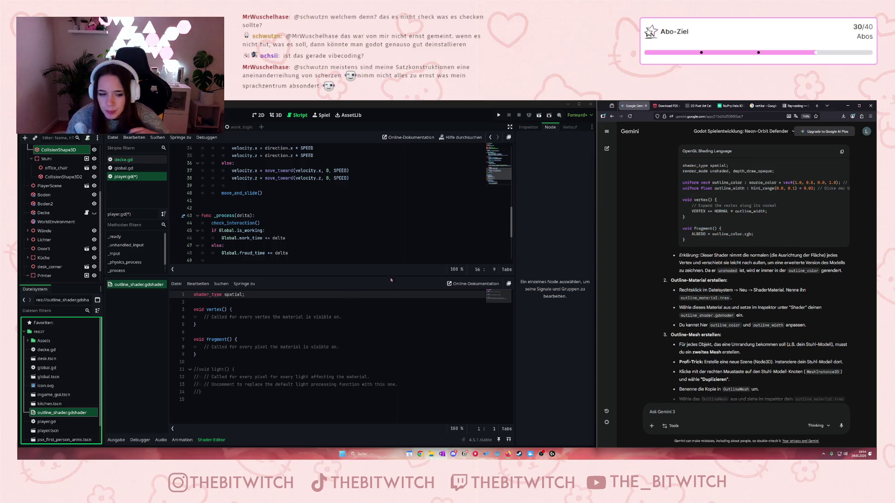
left_click(841, 152)
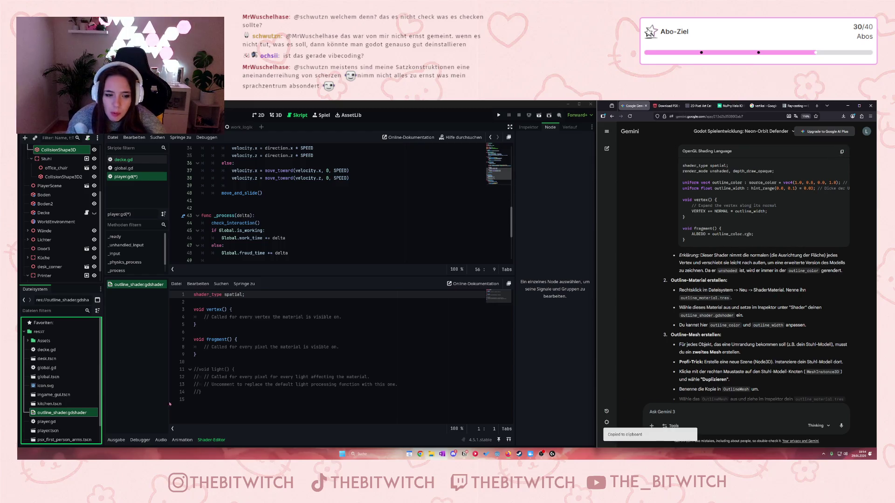
Replace the default shader template with Gemini's pasted outline shader code
left_click(220, 396)
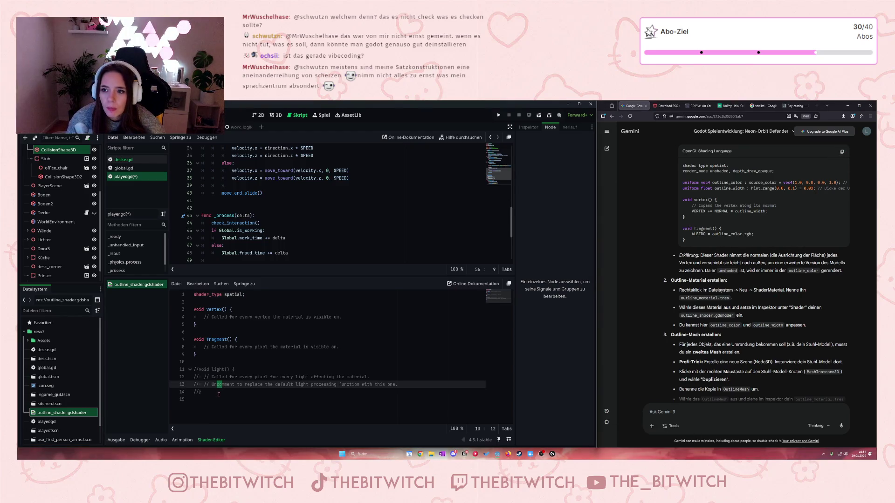
left_click_drag(220, 396, 172, 304)
key("shift+Up")
key("shift+Up")
key("ctrl+v")
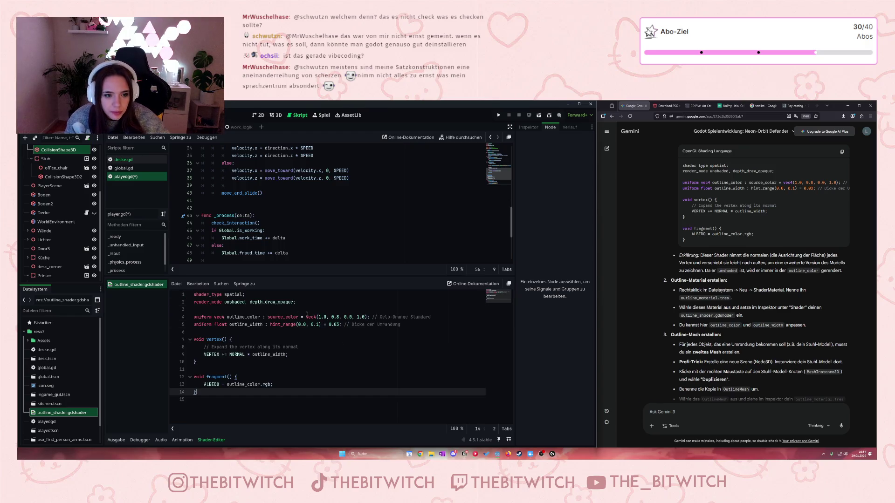
Delete the comments on lines 4, 5 and 8 and save the shader
left_click_drag(399, 325, 346, 324)
key("BackSpace")
left_click_drag(431, 317, 373, 317)
key("BackSpace")
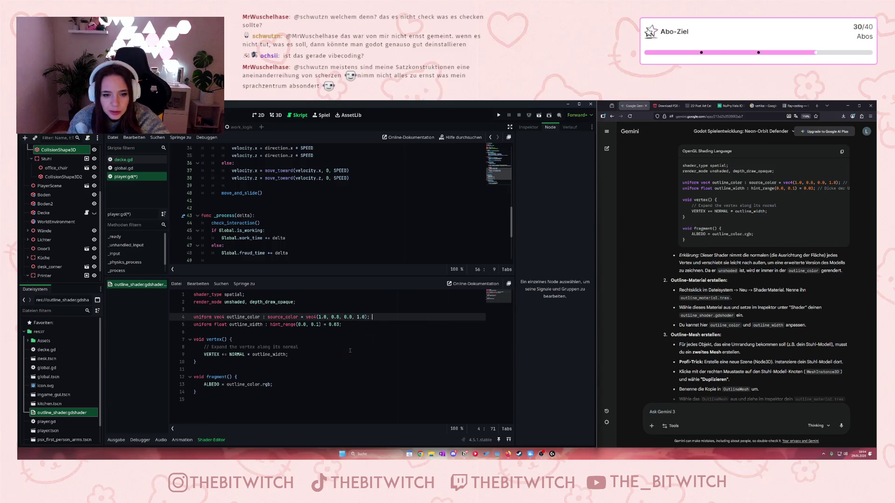
left_click_drag(327, 347, 217, 348)
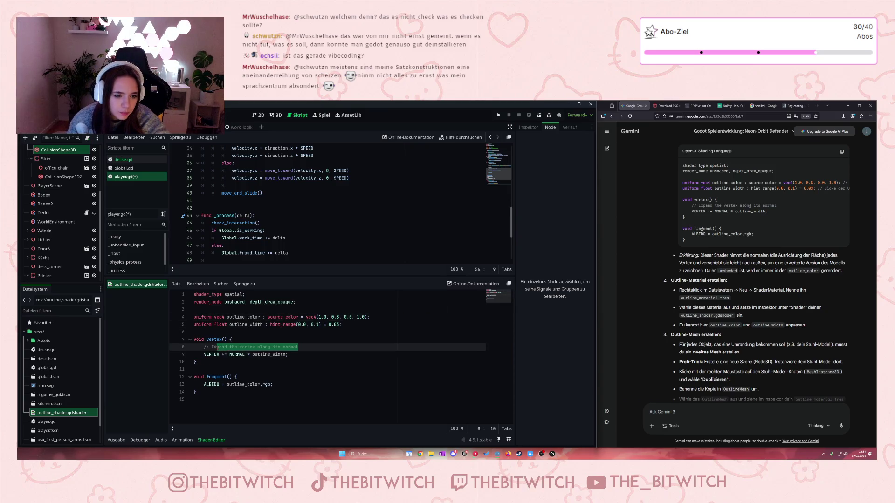
left_click(212, 347)
triple_click(312, 348)
key("BackSpace")
key("BackSpace")
left_click(274, 360)
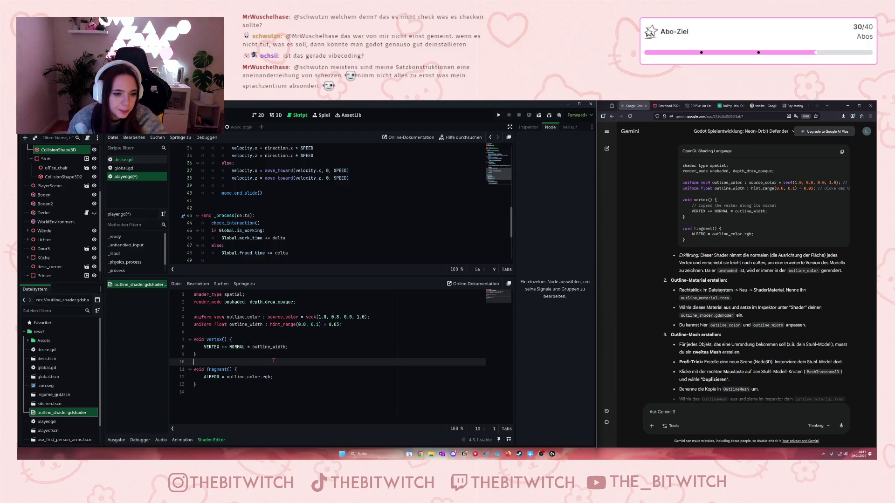
key("ctrl+s")
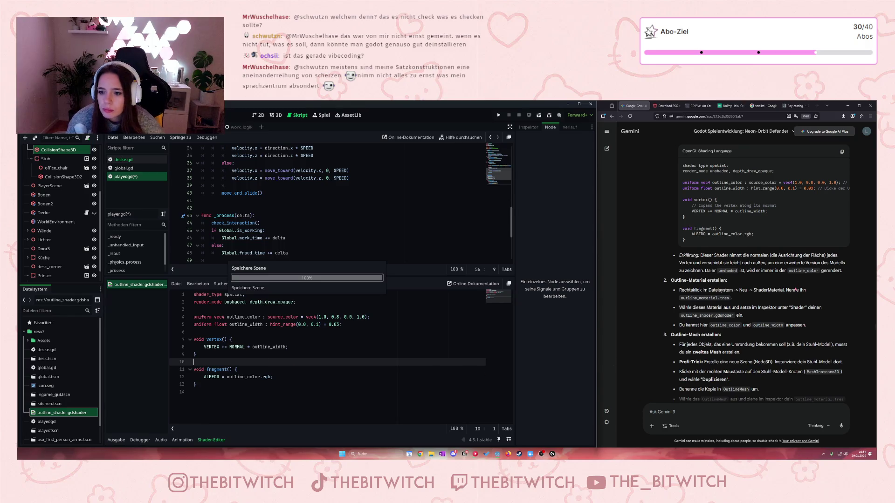
Select the Stuhl node in the scene tree
scroll(787, 290, "down", 3)
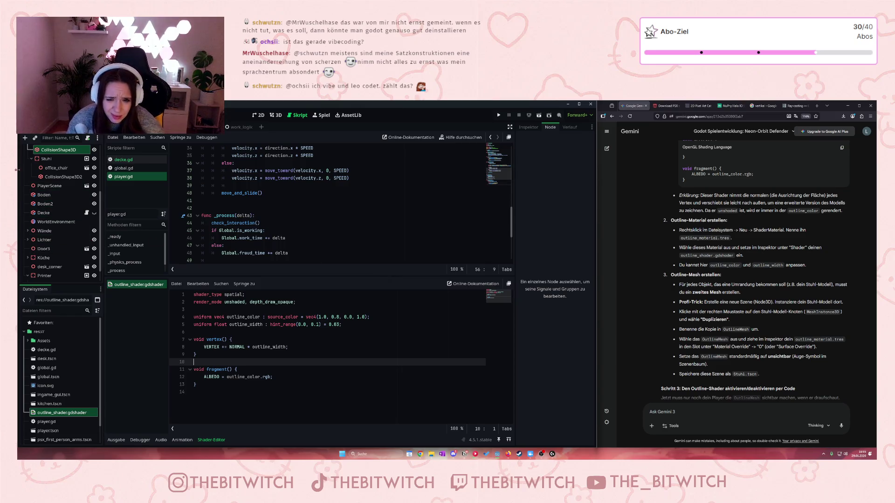
scroll(51, 168, "up", 2)
left_click(56, 193)
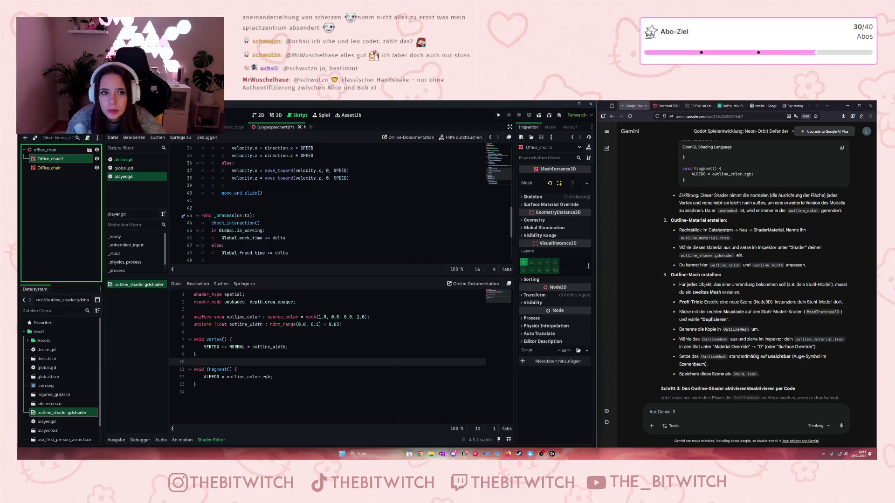
Inspect the office chair up close in the 3D view and delete the earlier chair duplicate
left_click(275, 115)
scroll(309, 208, "up", 5)
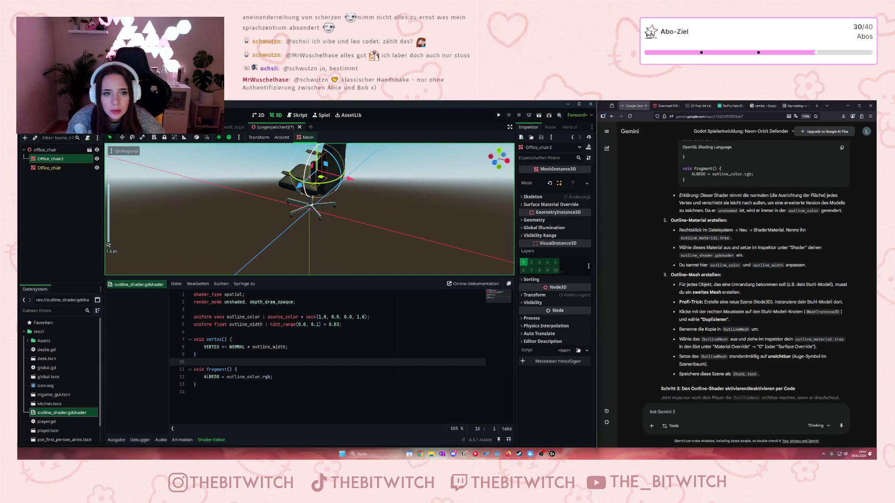
scroll(310, 209, "down", 3)
mouse_move(354, 186)
left_mouse_down()
mouse_move(450, 185)
mouse_move(445, 161)
left_mouse_up()
scroll(445, 161, "up", 4)
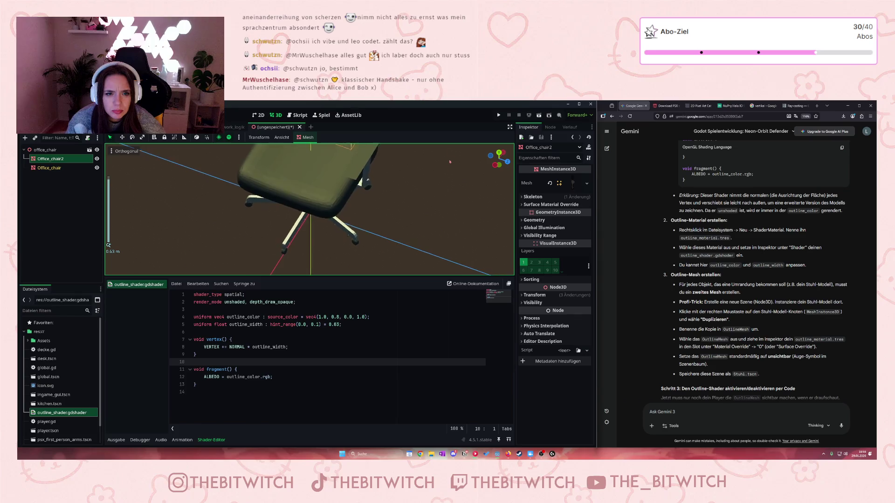
scroll(333, 173, "up", 3)
left_click_drag(333, 173, 332, 261)
scroll(321, 224, "up", 5)
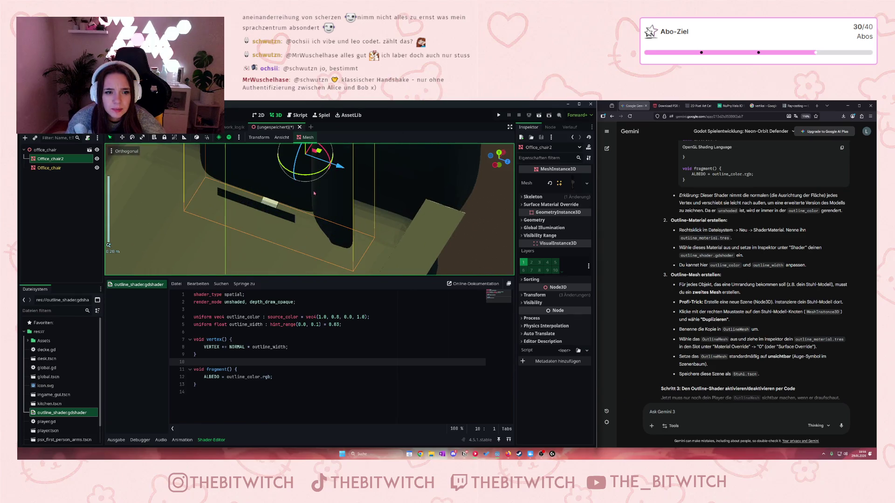
scroll(315, 193, "down", 5)
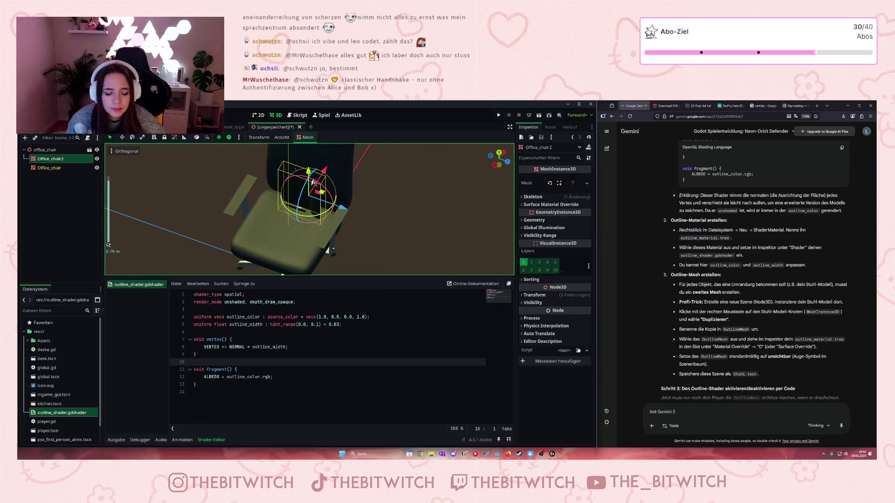
key("Delete")
Duplicate Office_chair, rename the copy OutlineMesh, and start saving the scene
left_click(49, 158)
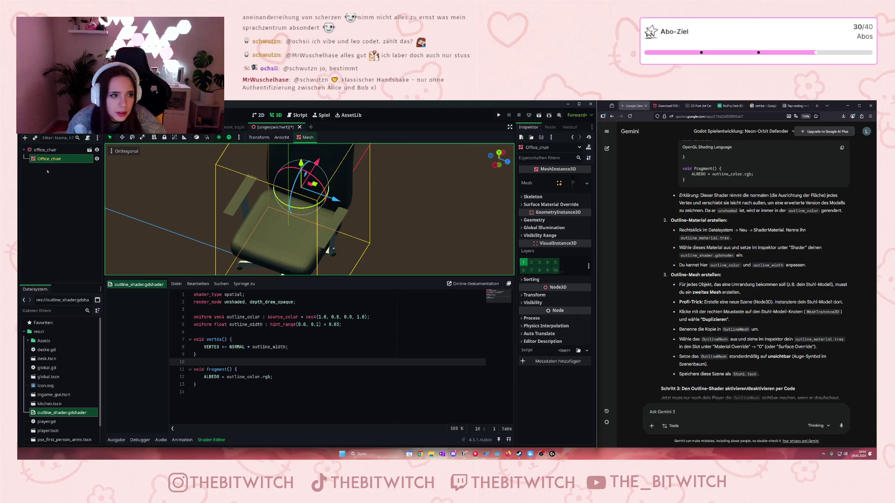
key("ctrl+d")
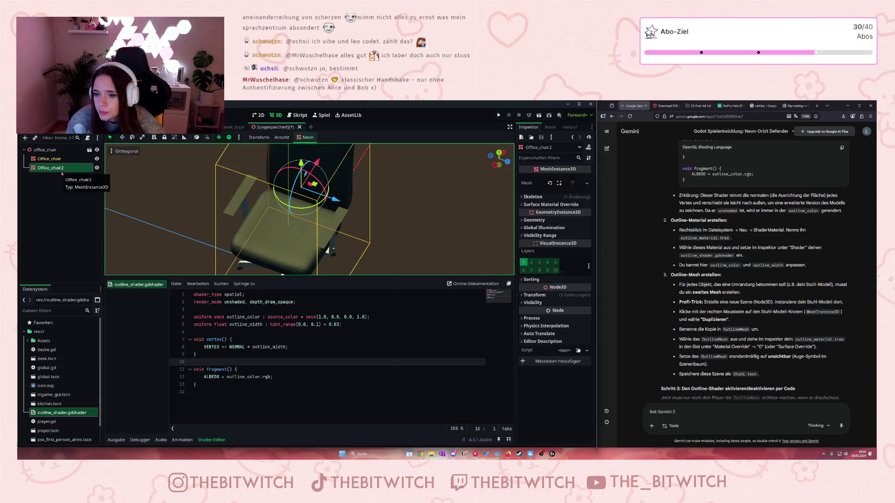
left_click(46, 169)
double_click(49, 169)
type("Outline")
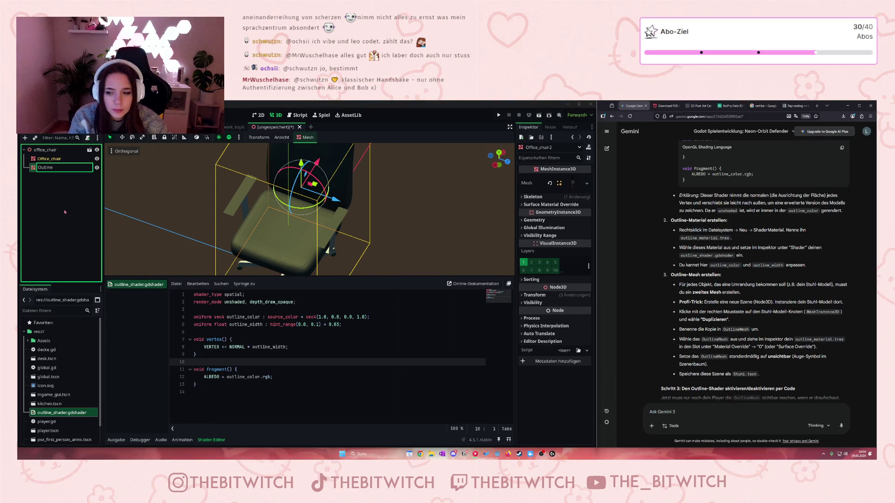
type("Mesh")
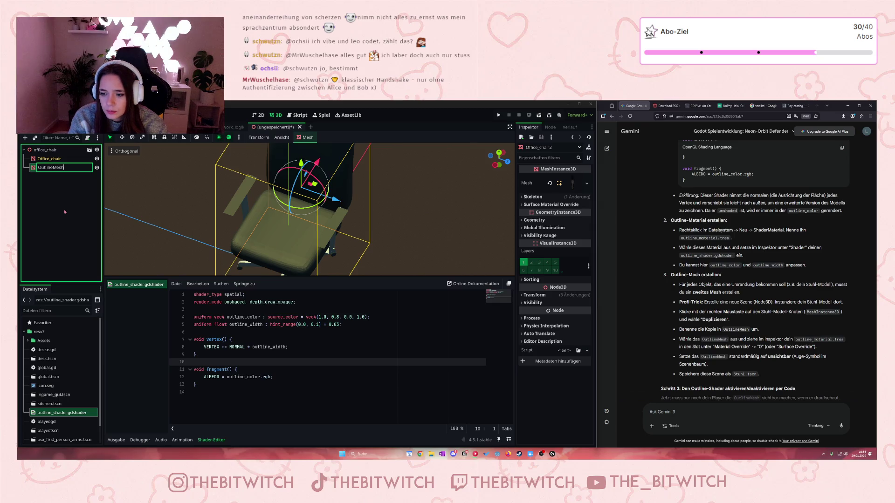
key("Return")
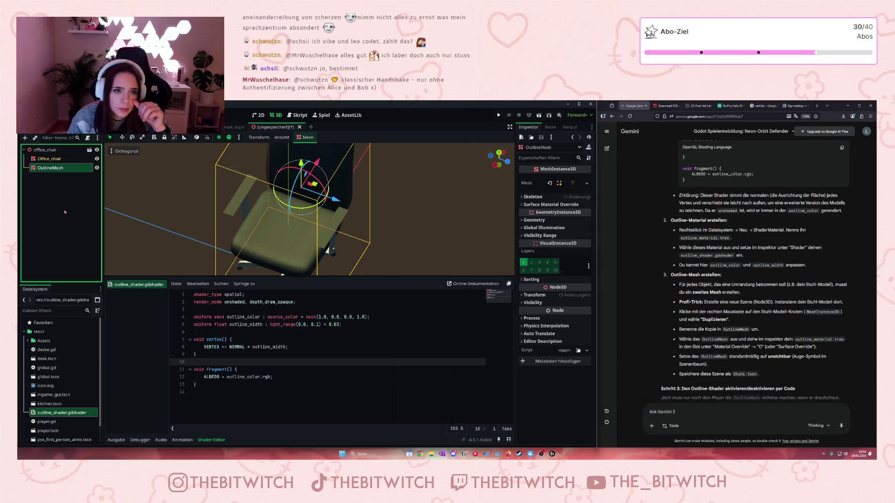
key("ctrl+s")
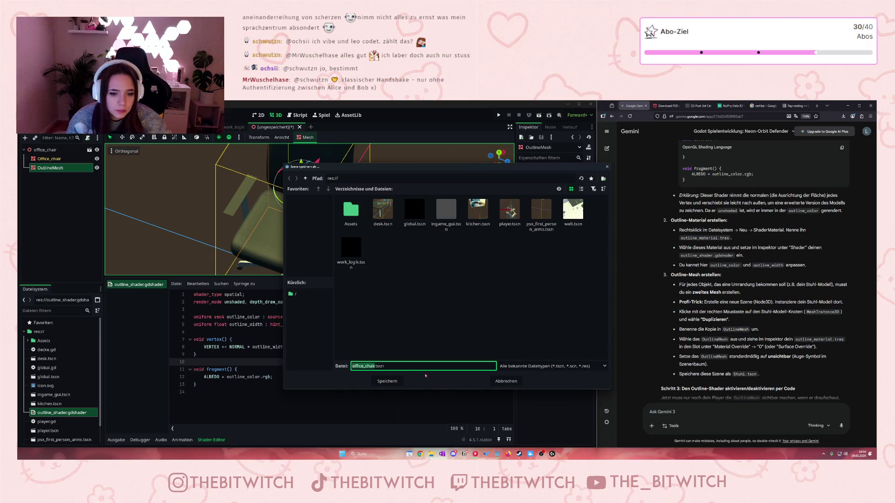
Save the scene as office_chair.tscn and go back to the work_logik office scene
left_click(387, 381)
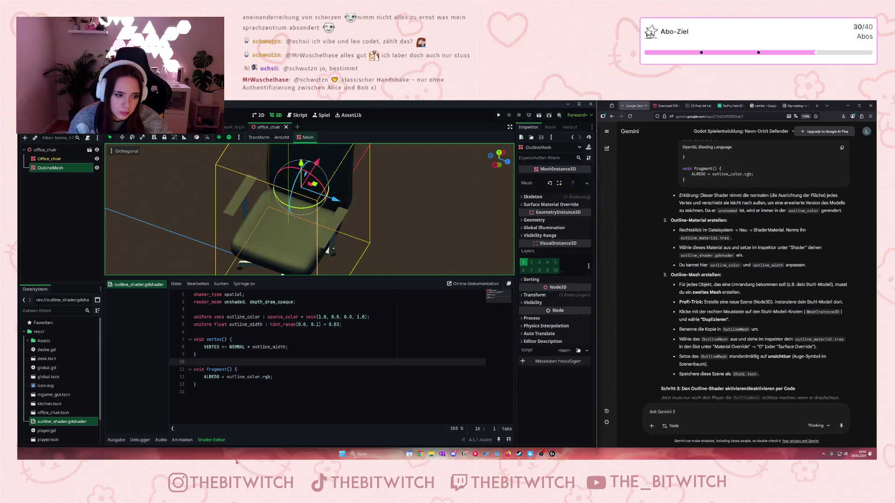
left_click(240, 127)
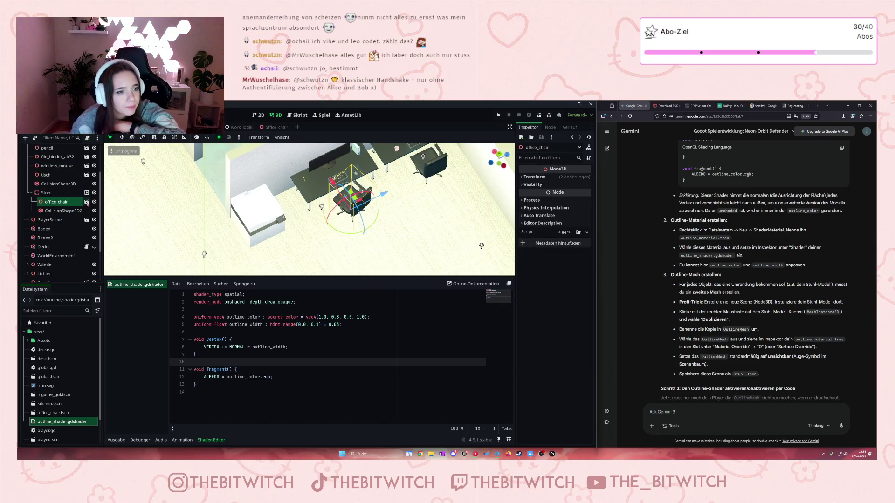
left_click(87, 203)
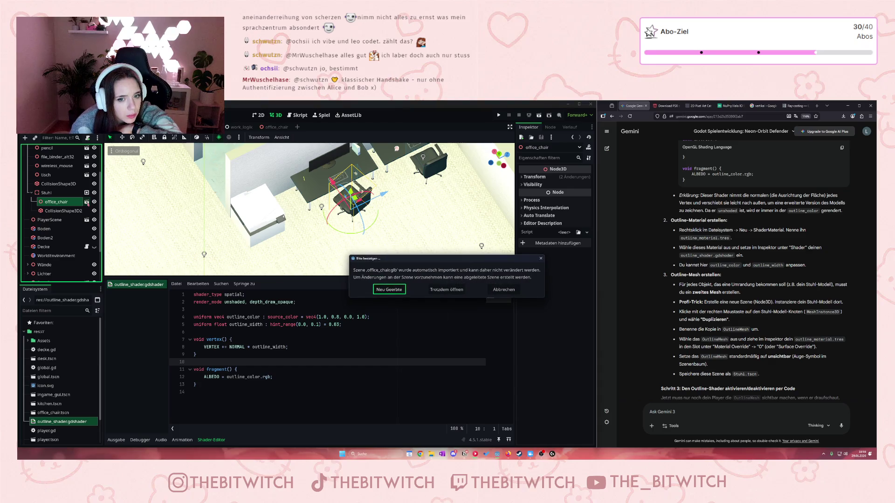
left_click(540, 258)
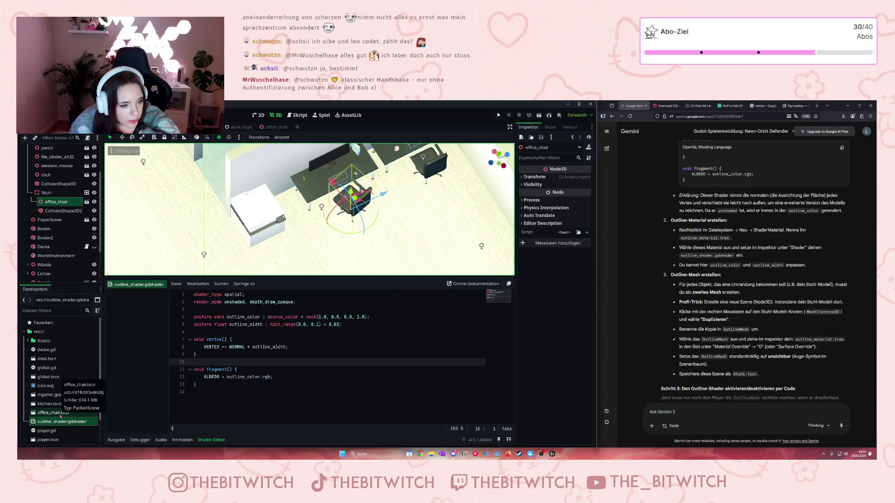
Instance office_chair.tscn under Stuhl and delete the old office_chair node
left_click_drag(58, 416, 52, 199)
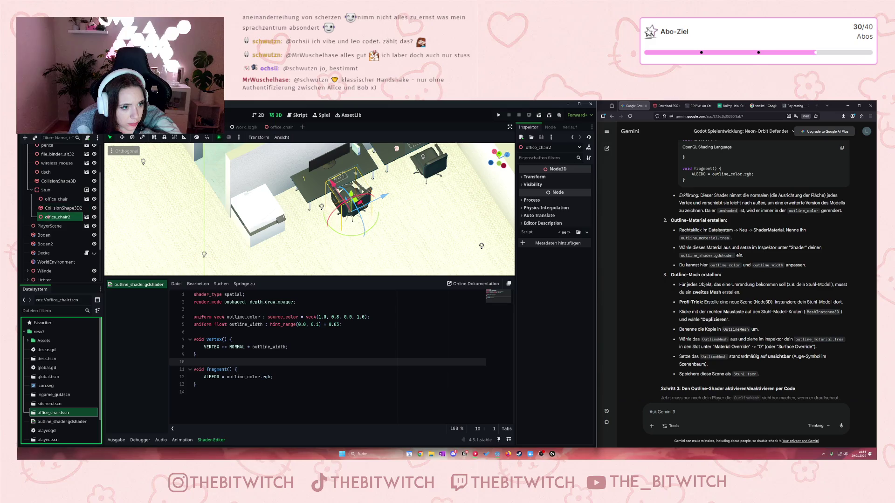
left_click(66, 198)
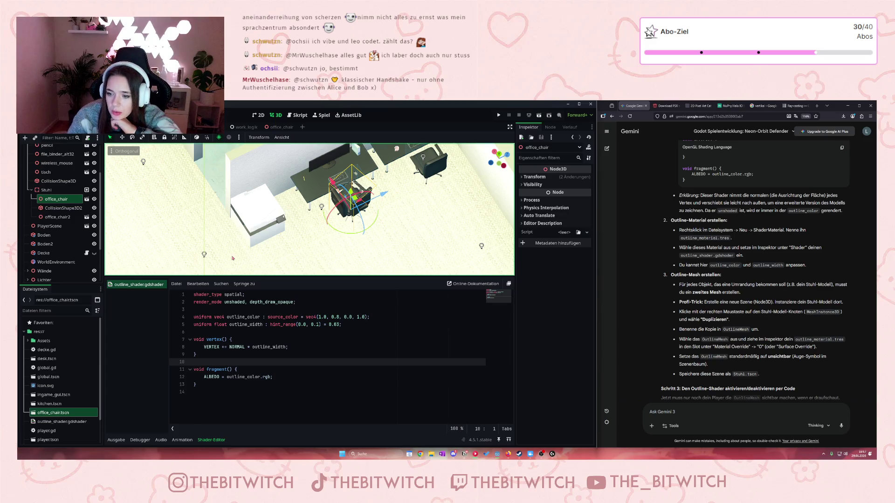
key("Delete")
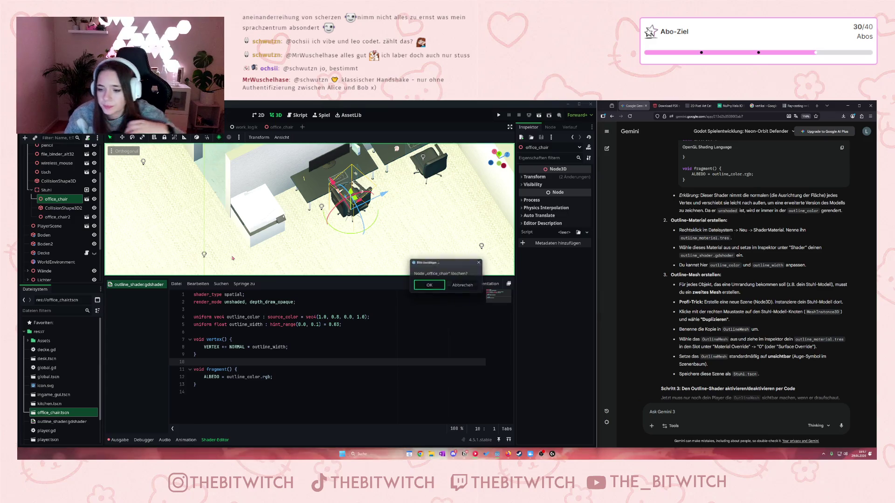
Confirm deleting office_chair and rotate office_chair2 around its vertical axis
left_click(425, 287)
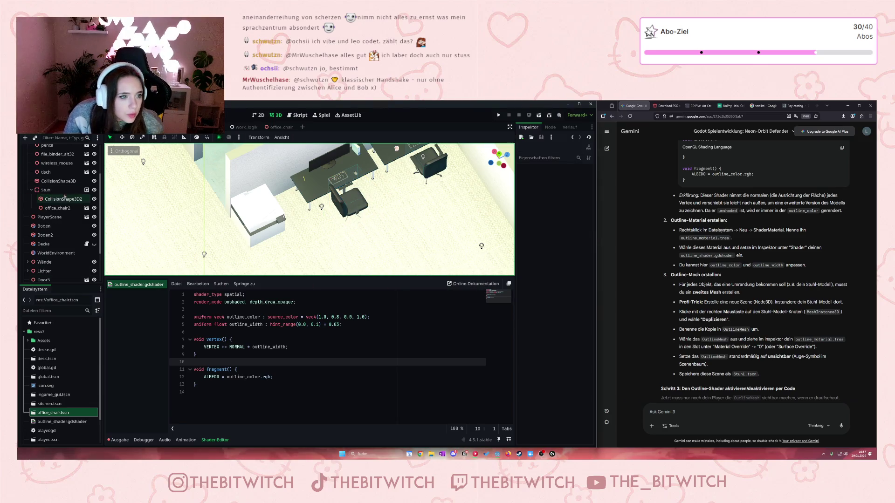
left_click(57, 208)
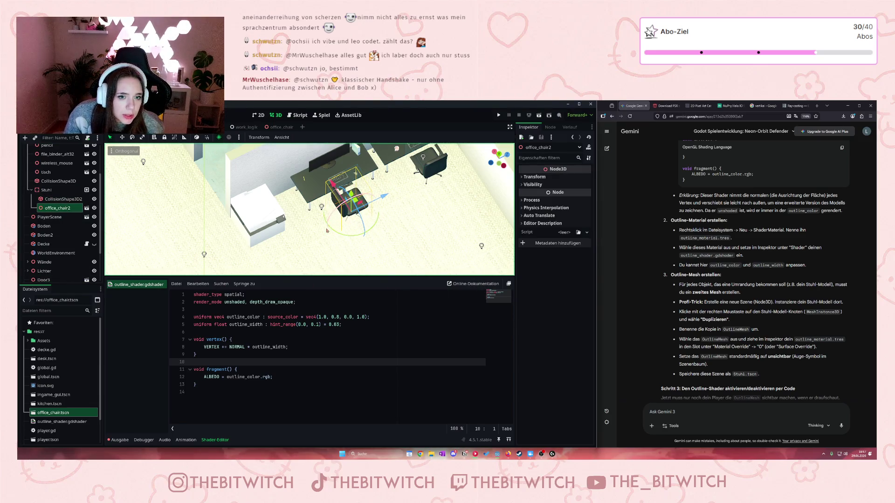
left_click_drag(371, 229, 397, 234)
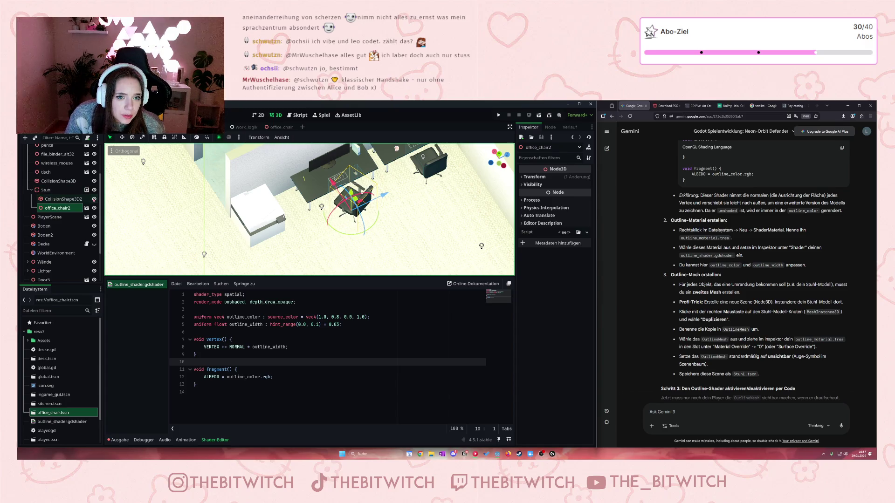
Rotate CollisionShape3D2 to match the chair, enlarge the 3D view, and return to the office_chair scene
left_click(70, 199)
scroll(307, 210, "up", 2)
scroll(307, 210, "down", 2)
scroll(109, 244, "up", 3)
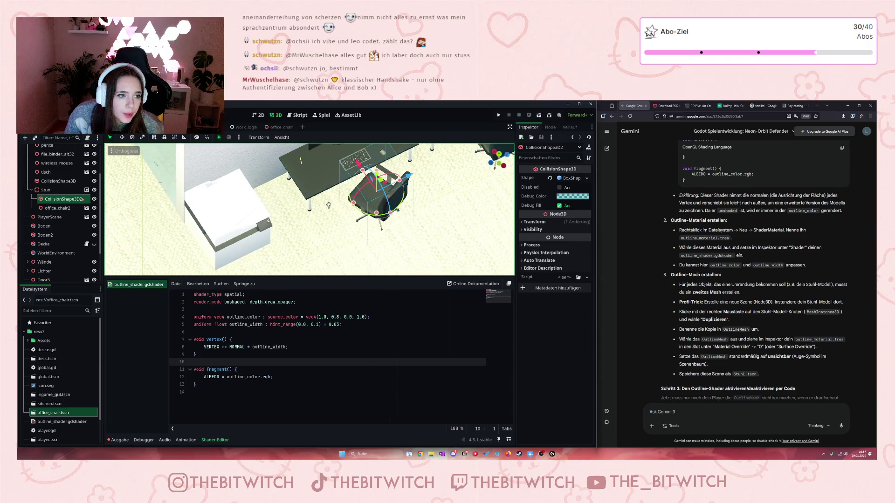
left_click_drag(393, 211, 403, 203)
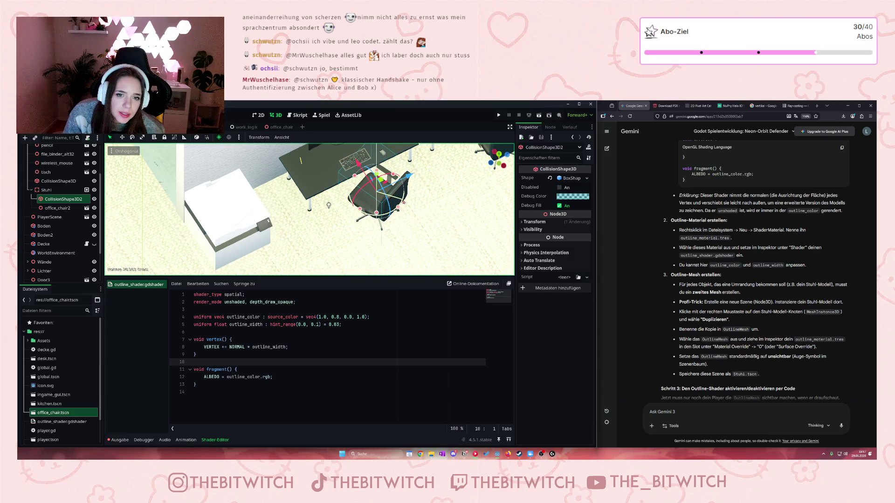
scroll(309, 210, "up", 2)
scroll(336, 204, "down", 2)
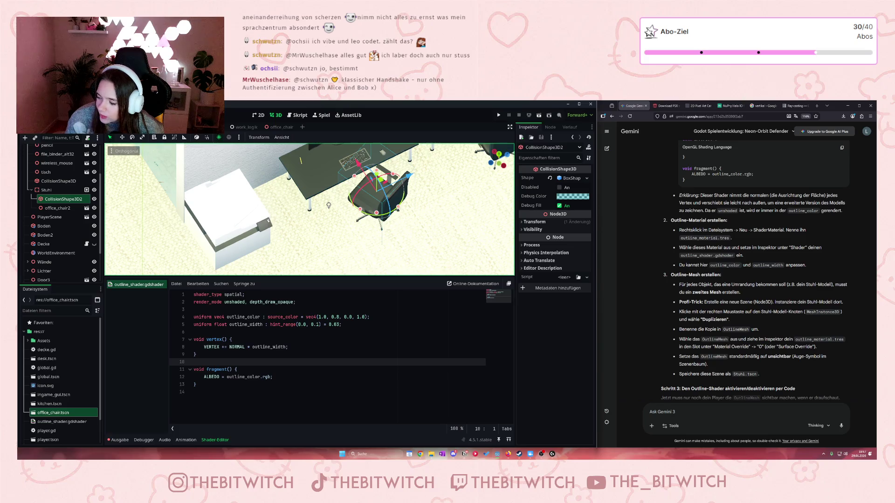
scroll(298, 261, "down", 2)
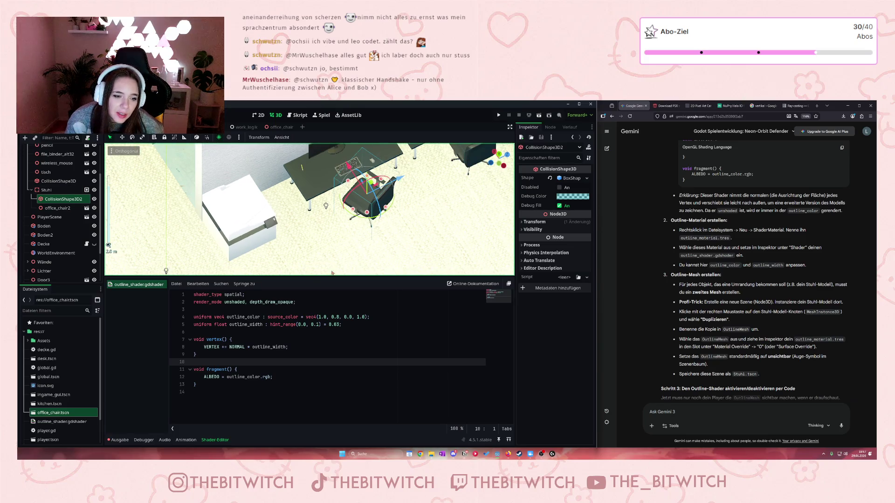
left_click_drag(311, 276, 311, 339)
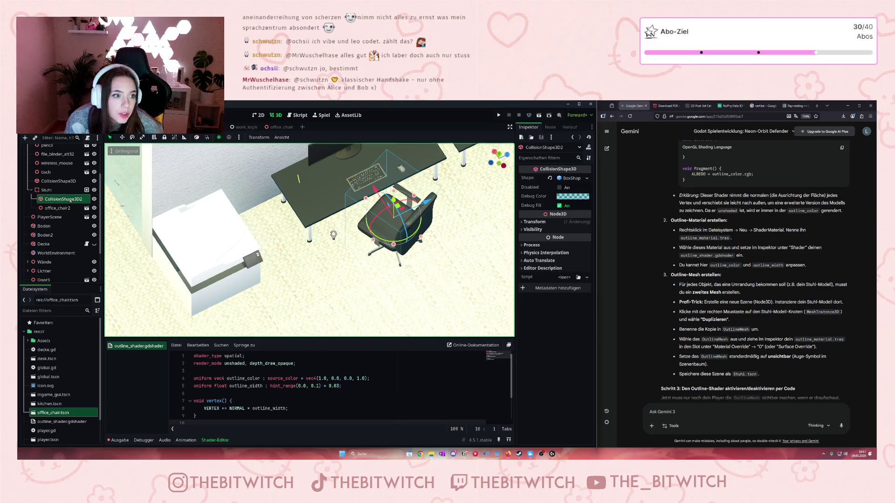
left_click(85, 208)
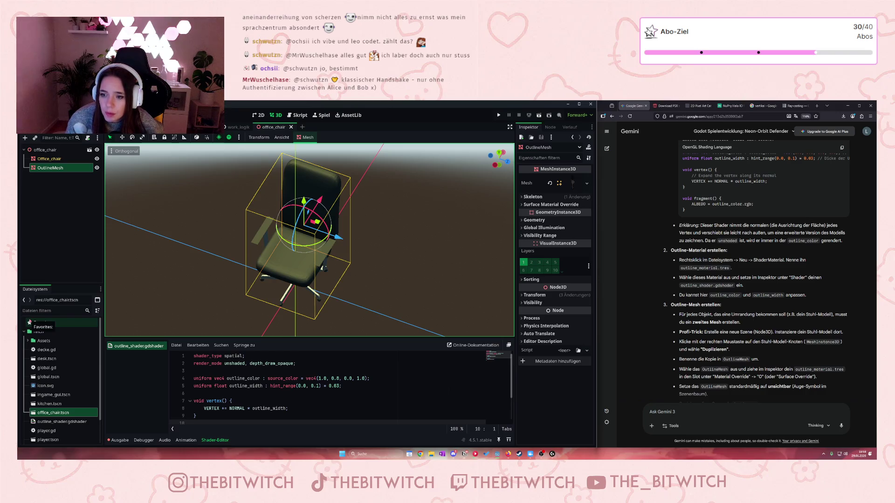
Select the res:// project root folder in the FileSystem dock
left_click(47, 333)
Create a new ShaderMaterial resource in res:// and save it as outline_material.tres
right_click(47, 334)
mouse_move(93, 337)
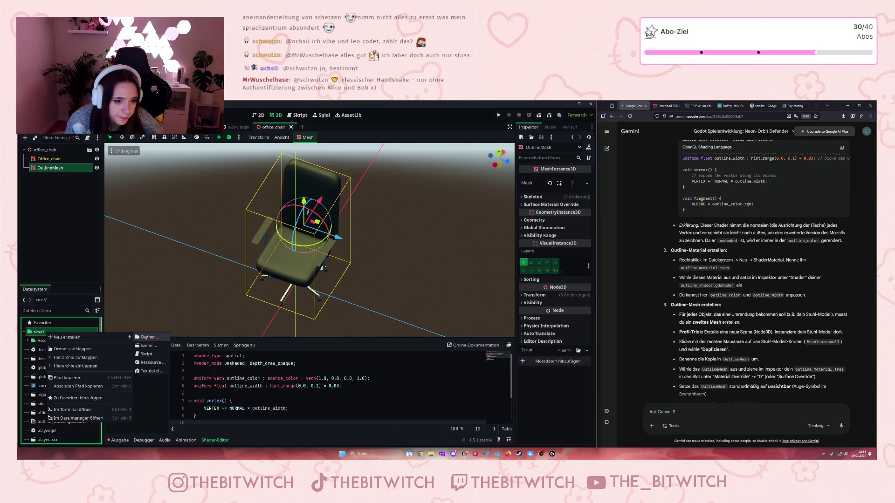
left_click(162, 363)
type("shad")
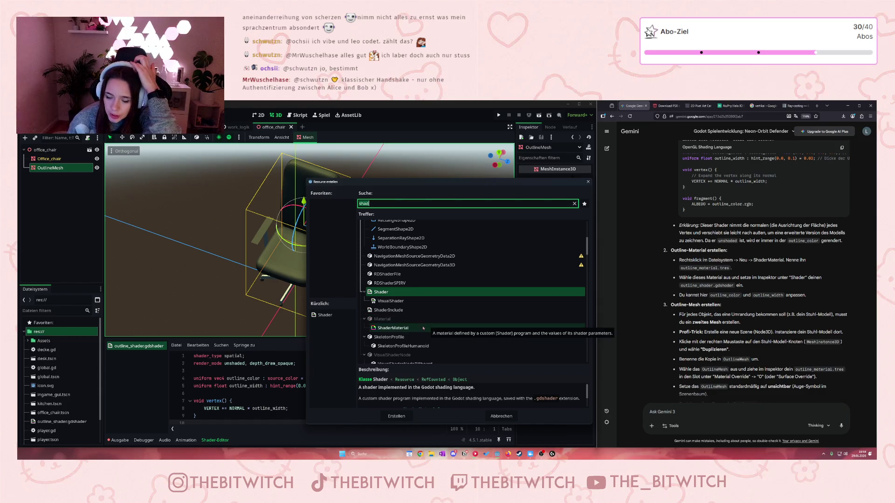
left_click(393, 329)
left_click(397, 416)
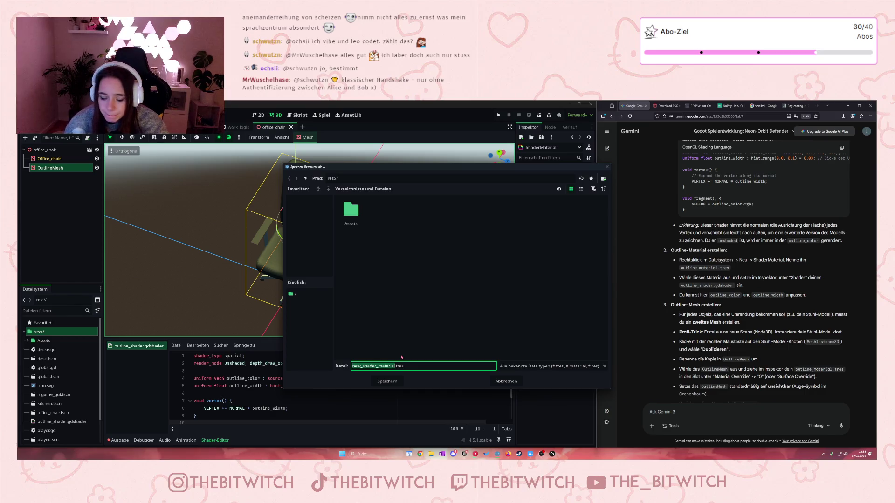
type("outline_materia")
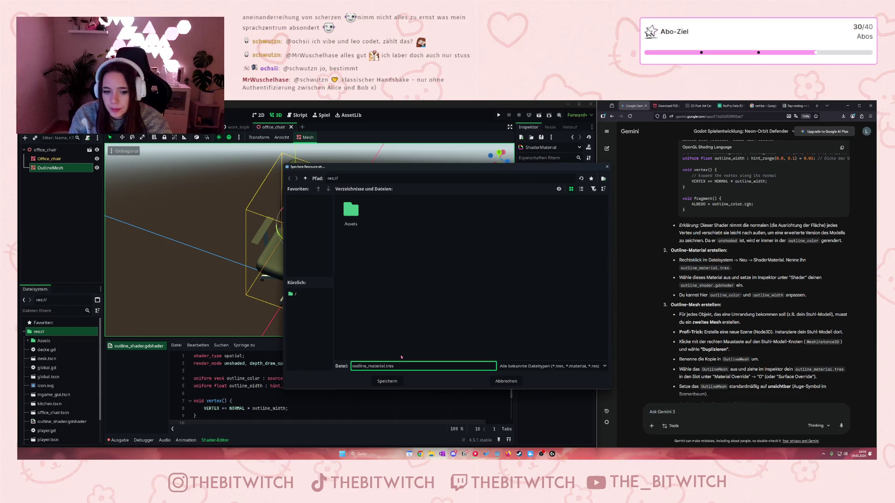
key("Return")
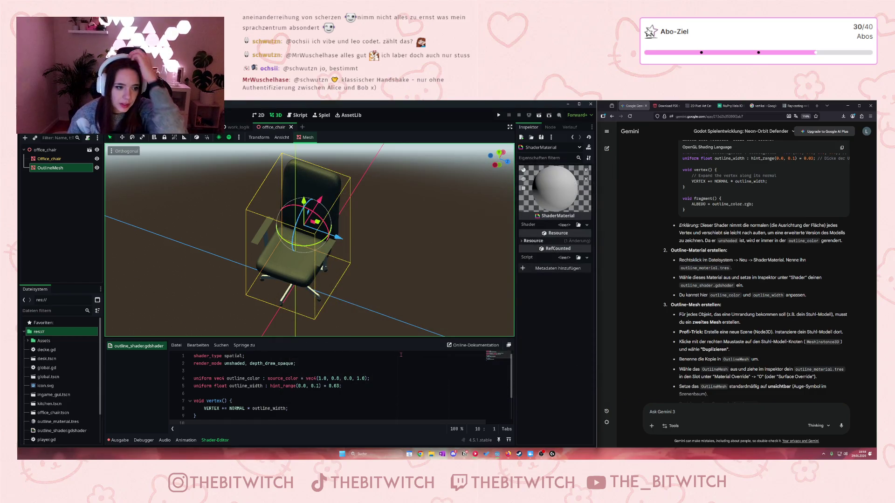
Assign outline_shader.gdshader to the Shader slot of outline_material.tres
scroll(54, 385, "down", 2)
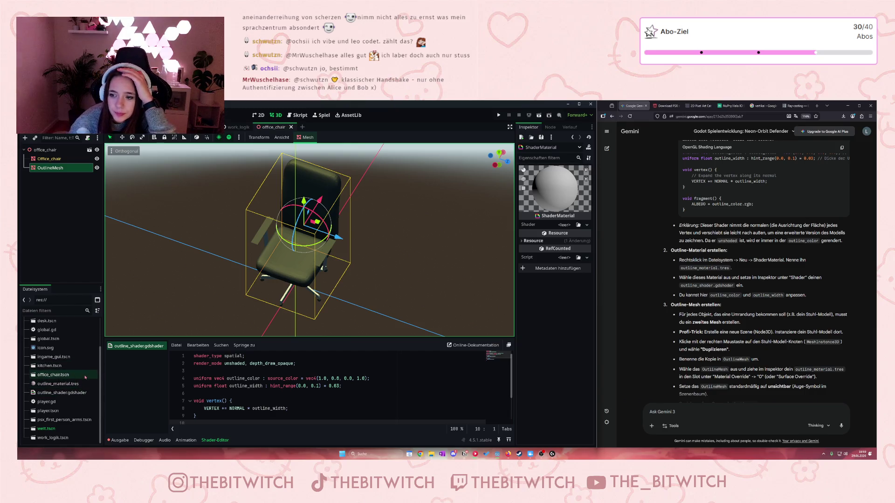
left_click(70, 384)
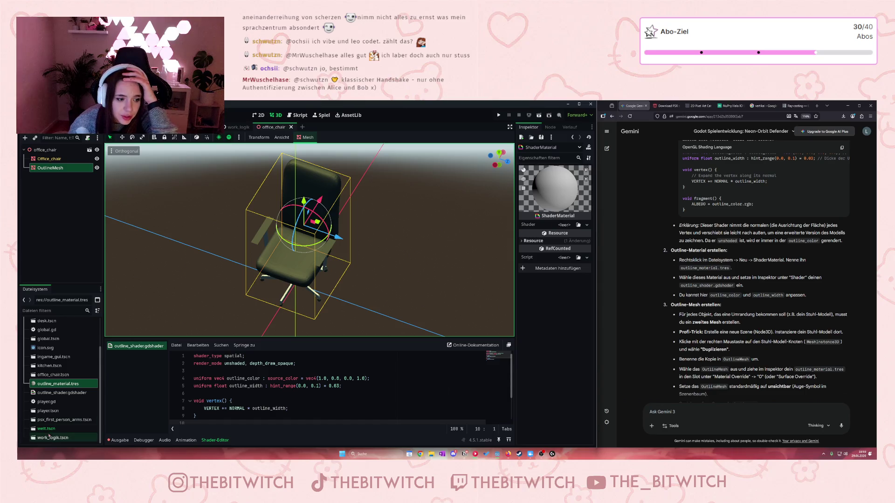
mouse_move(60, 393)
left_mouse_down()
mouse_move(541, 225)
mouse_move(563, 226)
left_mouse_up()
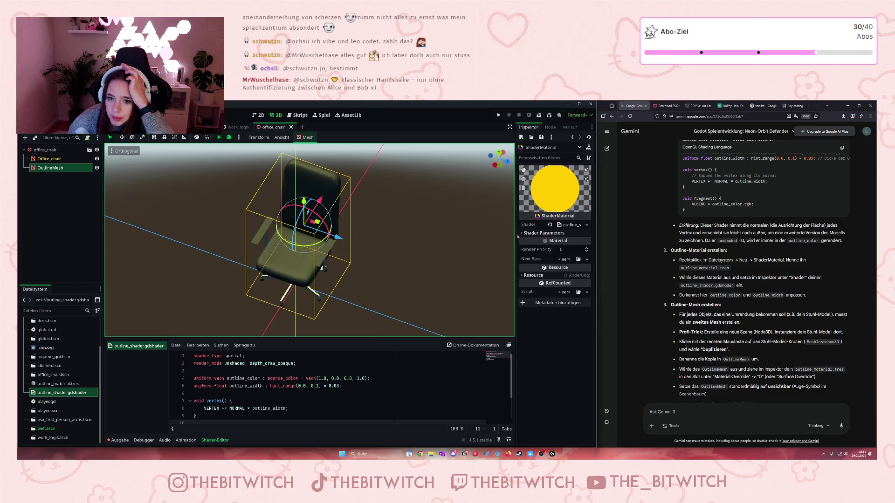
Reveal the yellow Outline Color and 0.03 Outline Width parameters, then select OutlineMesh
left_click(585, 225)
left_click(568, 225)
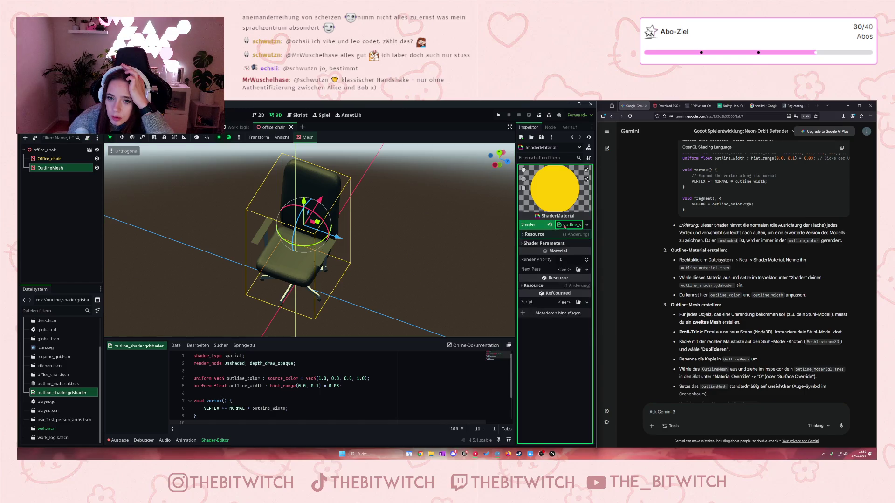
left_click(535, 234)
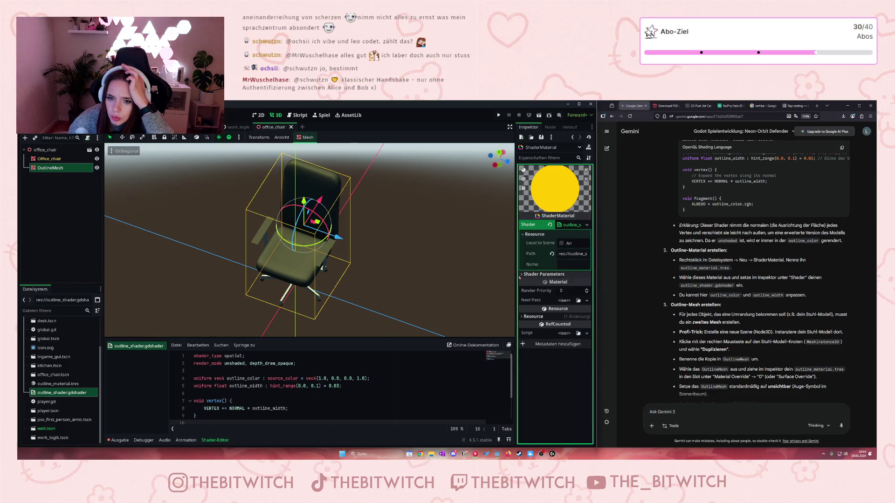
left_click(557, 275)
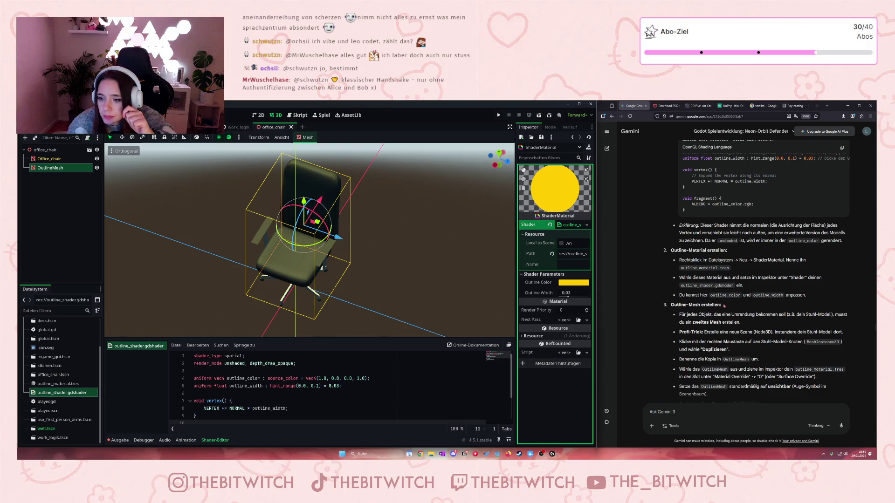
scroll(729, 315, "down", 2)
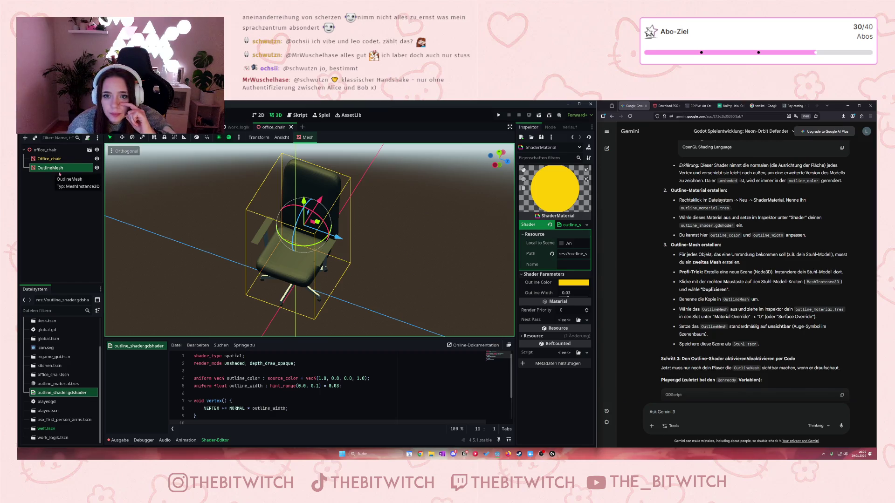
left_click(60, 172)
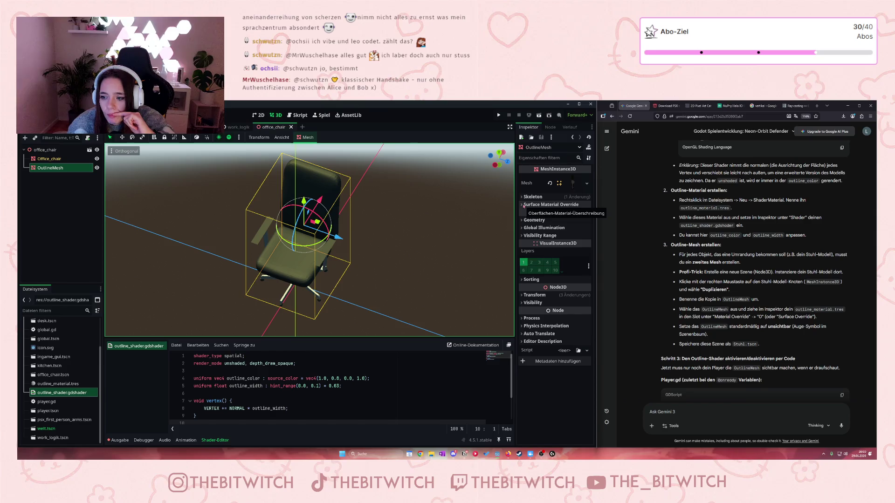
Put outline_material.tres in OutlineMesh's Surface Material Override slot 0
left_click(525, 205)
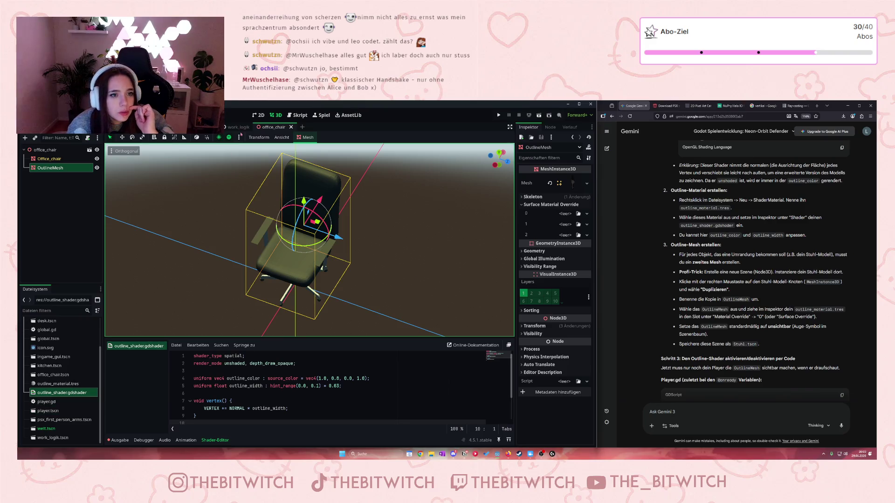
left_click(53, 384)
left_click_drag(53, 384, 567, 218)
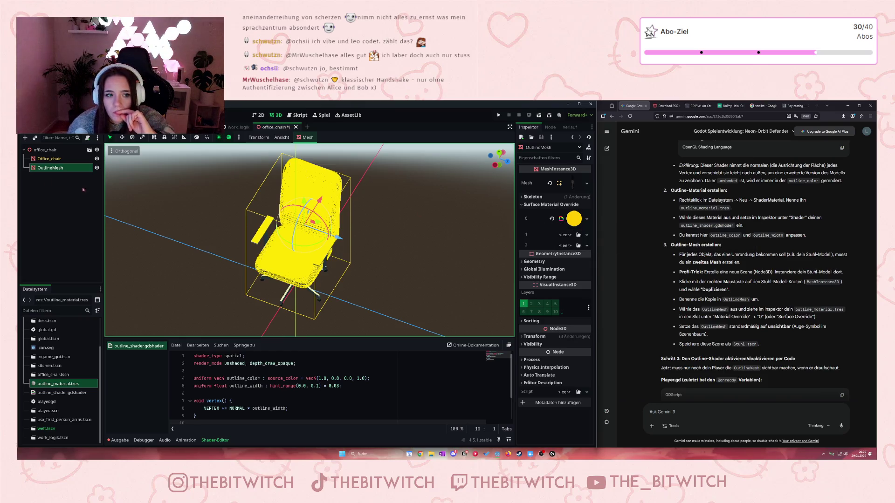
Toggle OutlineMesh's visibility off and on, then orbit around the outlined chair
left_click(97, 168)
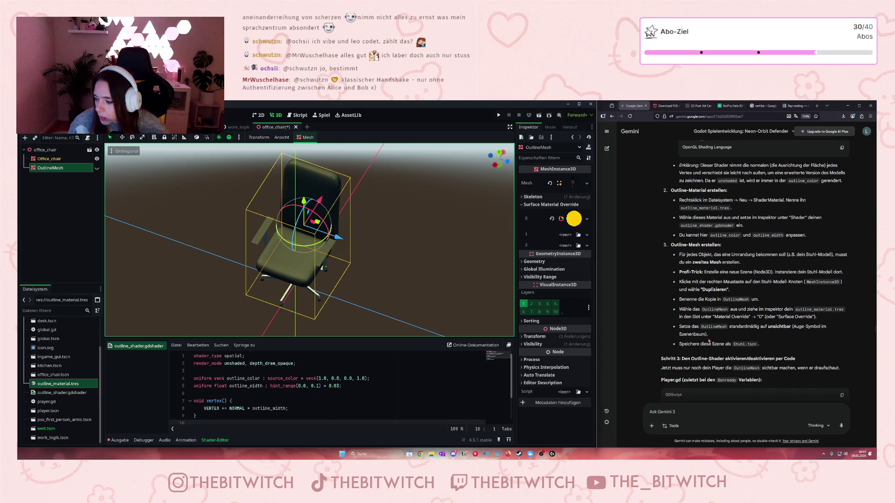
left_click(97, 168)
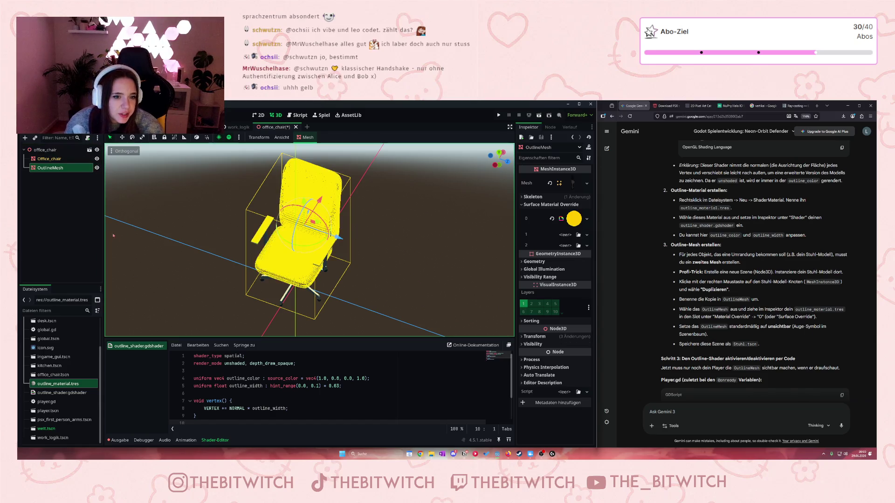
scroll(256, 248, "up", 3)
mouse_move(256, 247)
left_mouse_down()
mouse_move(272, 189)
mouse_move(278, 225)
left_mouse_up()
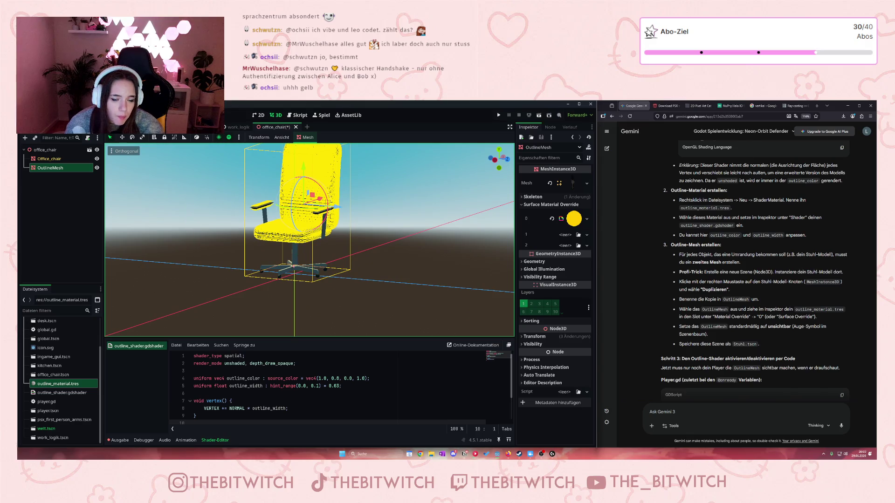
mouse_move(287, 271)
left_mouse_down()
mouse_move(275, 247)
mouse_move(279, 233)
mouse_move(289, 261)
left_mouse_up()
scroll(289, 261, "up", 2)
mouse_move(270, 229)
left_mouse_down()
mouse_move(270, 263)
mouse_move(280, 236)
mouse_move(289, 261)
mouse_move(295, 236)
left_mouse_up()
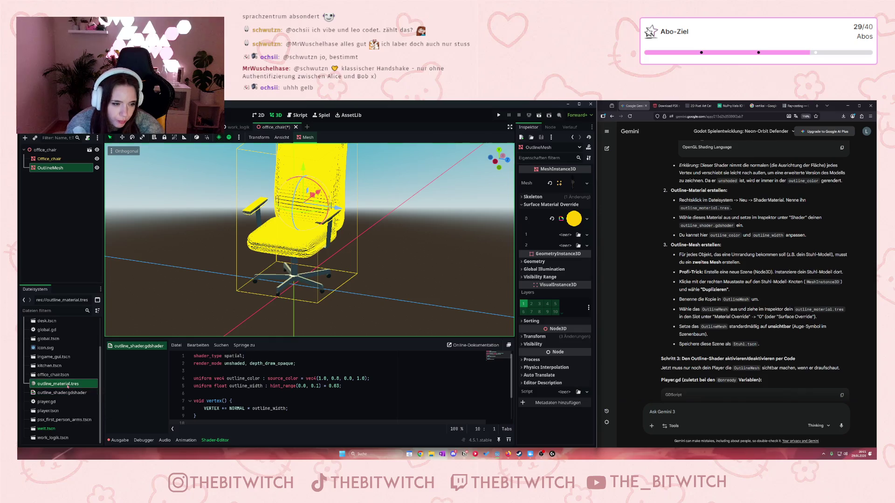
Lower the outline material's Outline Width from 0.03 to 0.015 and widen the Godot window
left_click(67, 385)
mouse_move(567, 296)
left_mouse_down()
mouse_move(578, 296)
mouse_move(562, 296)
left_mouse_up()
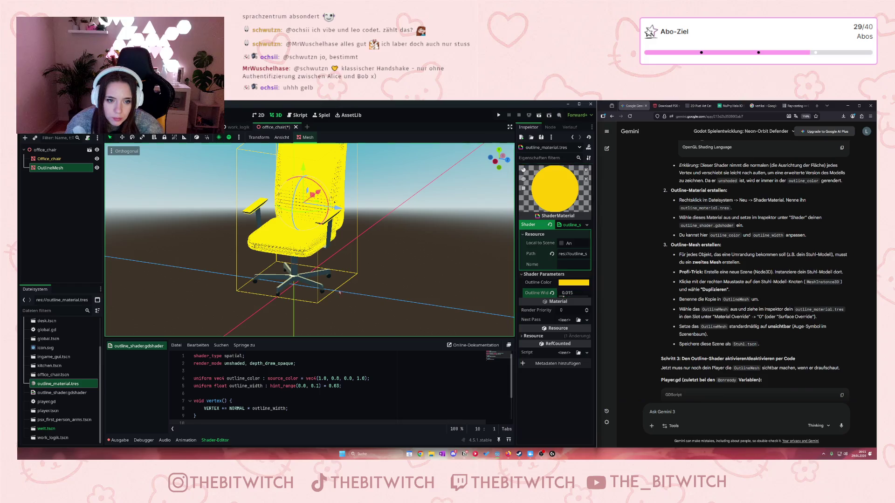
key("ctrl")
key("ctrl")
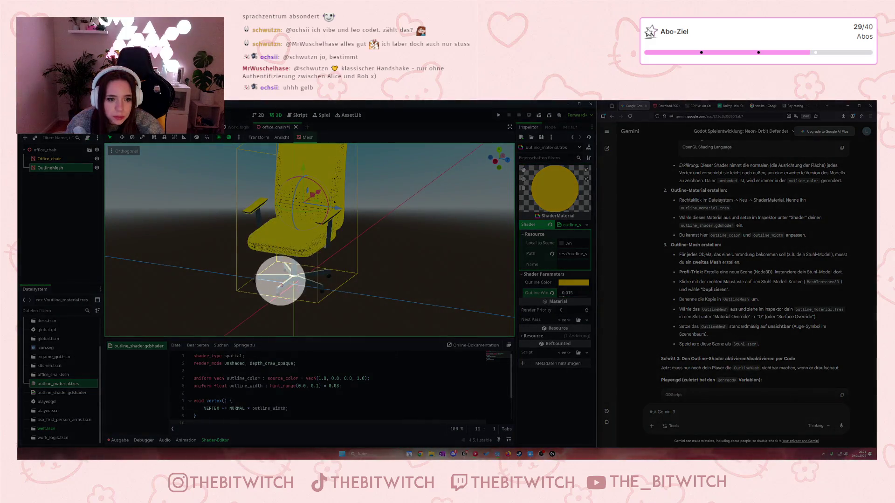
left_click(557, 407)
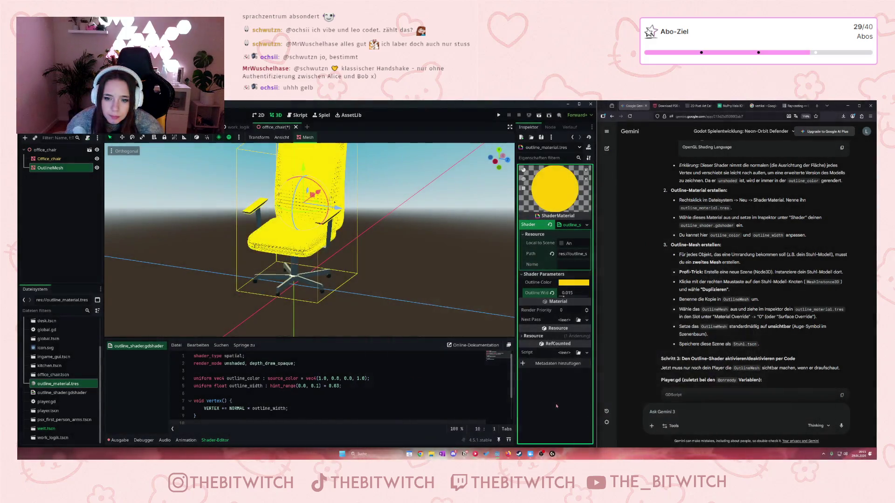
left_click(521, 338)
left_click(523, 337)
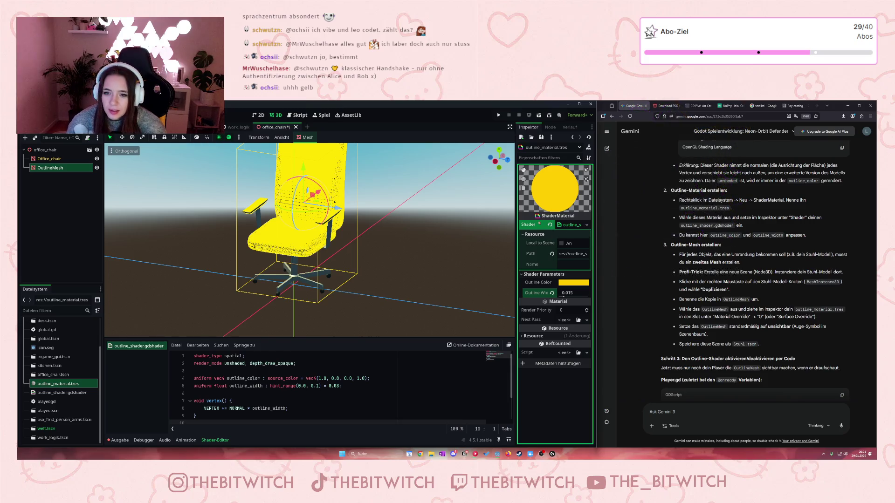
left_click_drag(595, 230, 625, 236)
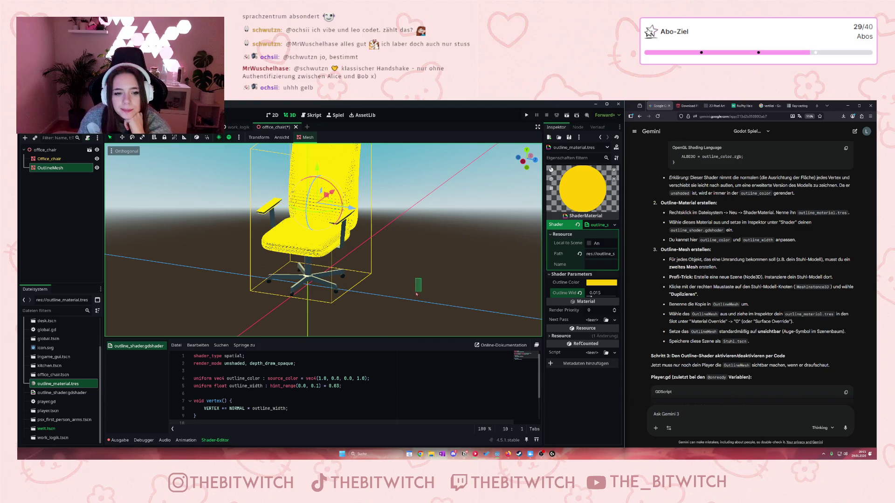
Apply outline_material.tres to OutlineMesh's Surface Material Override slots 1 and 2
left_click(397, 295)
left_click(319, 282)
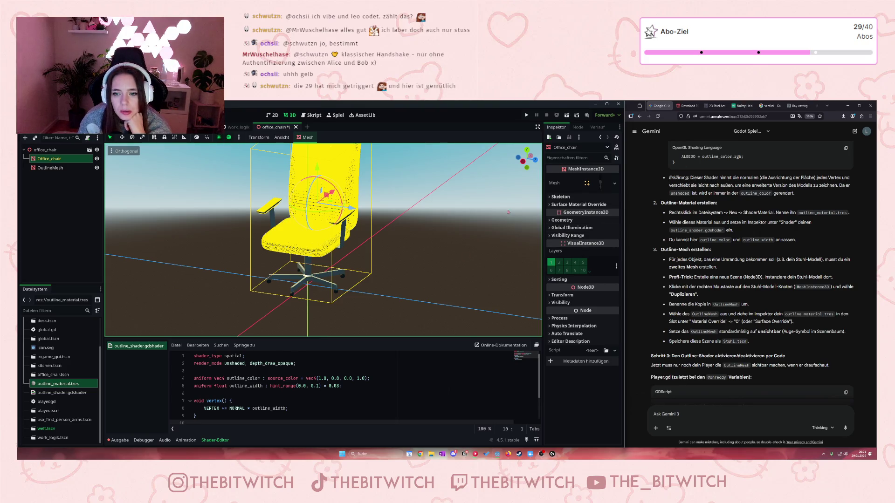
left_click(552, 205)
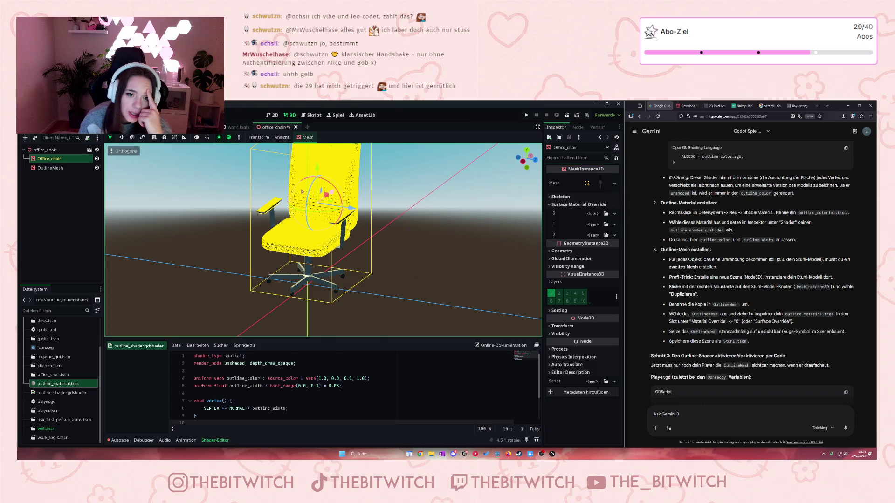
left_click(50, 168)
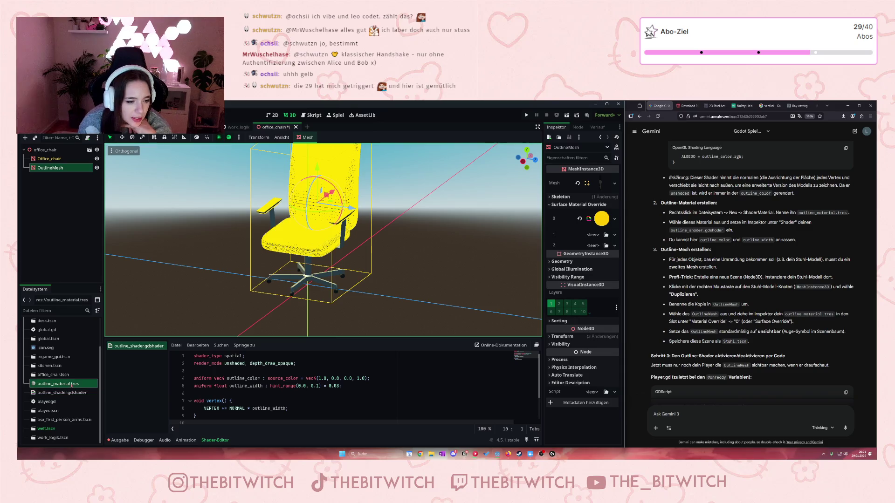
mouse_move(71, 387)
left_mouse_down()
mouse_move(373, 355)
mouse_move(575, 238)
mouse_move(593, 236)
left_mouse_up()
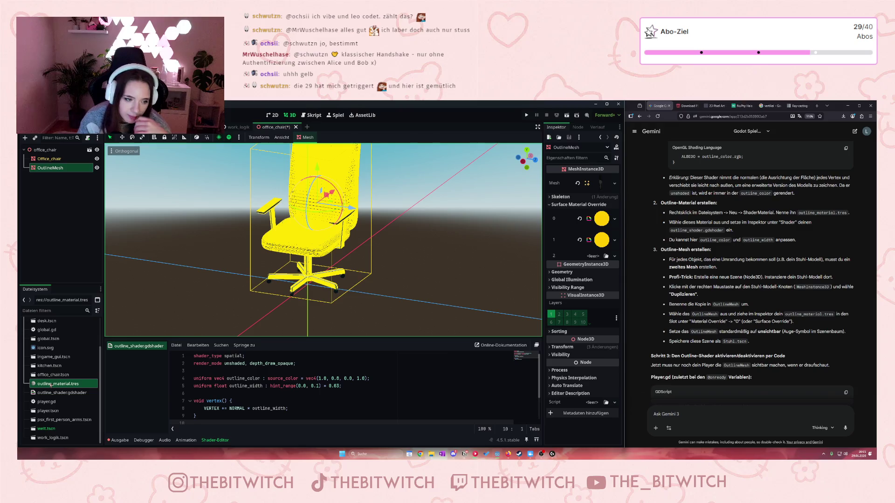
mouse_move(52, 381)
left_mouse_down()
mouse_move(592, 247)
mouse_move(594, 256)
left_mouse_up()
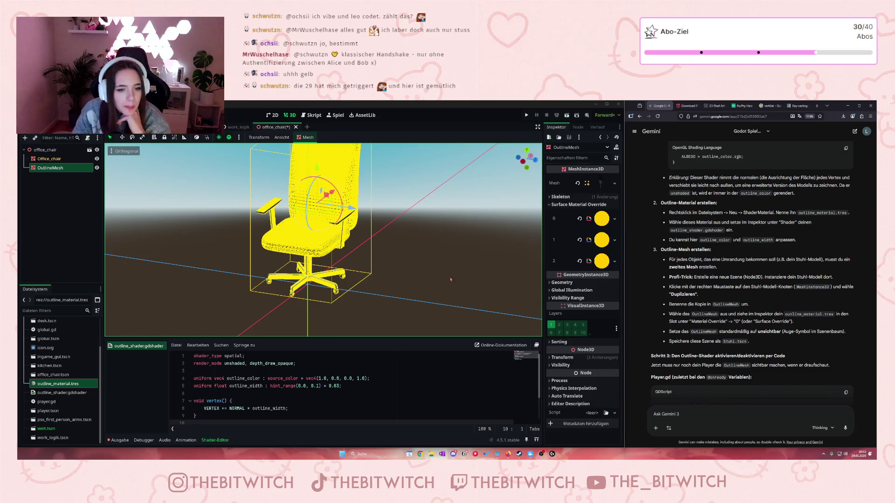
Zoom and orbit the viewport to check the fully yellow chair
scroll(303, 263, "up", 3)
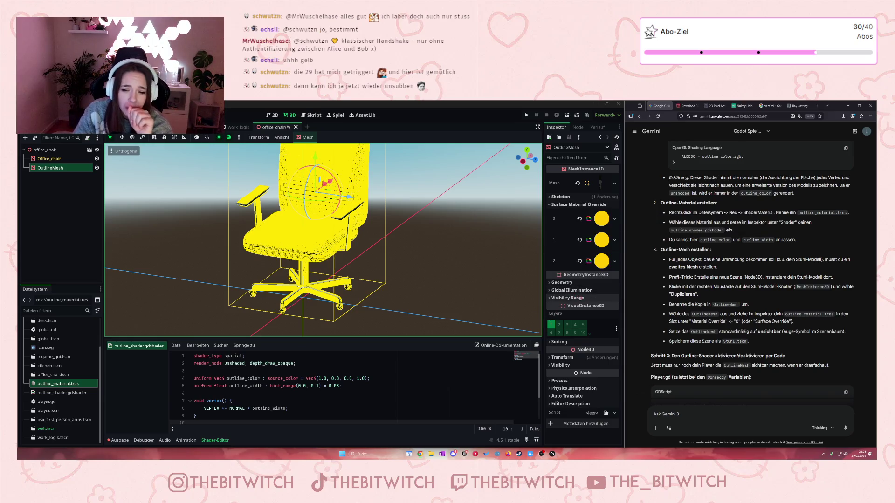
scroll(298, 208, "down", 8)
scroll(298, 209, "up", 10)
scroll(271, 184, "down", 6)
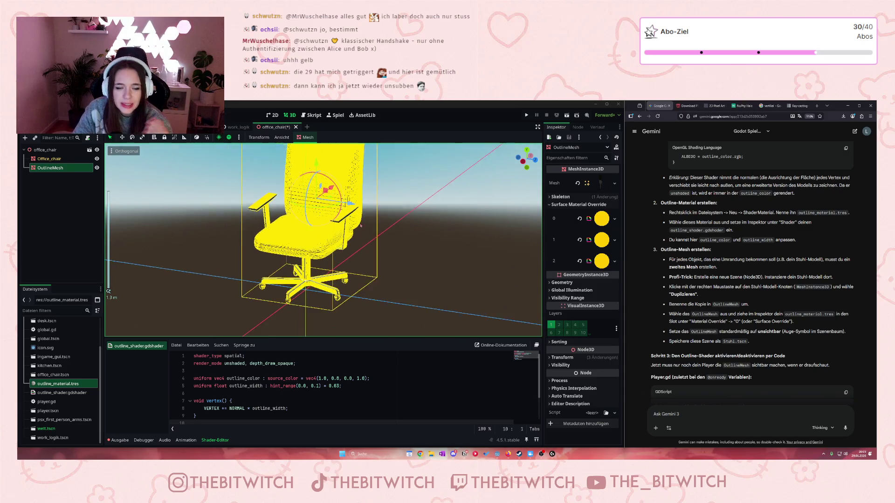
left_click_drag(381, 236, 391, 270)
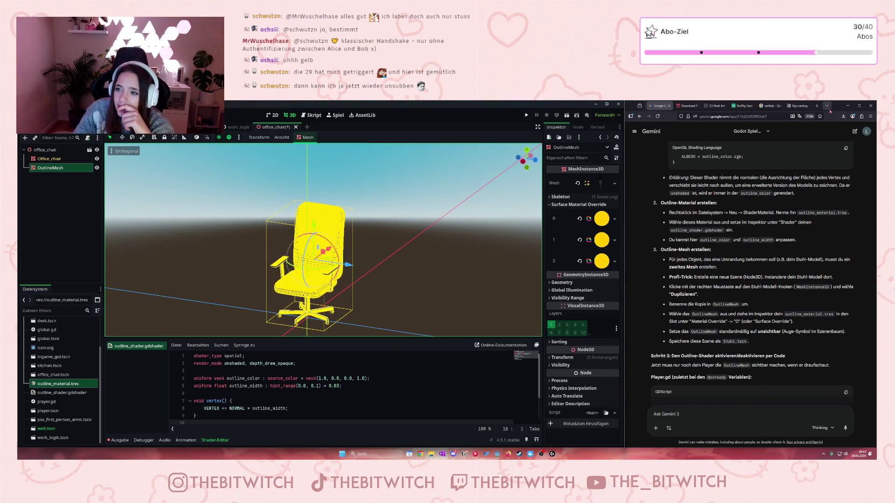
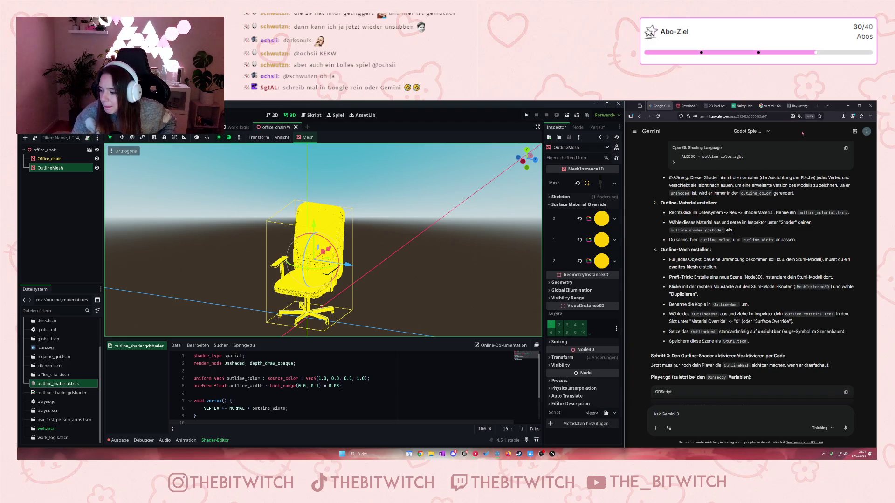
Search Google in a new tab for 'spiel entscheidungen zeit zurückspulen'
left_click(816, 106)
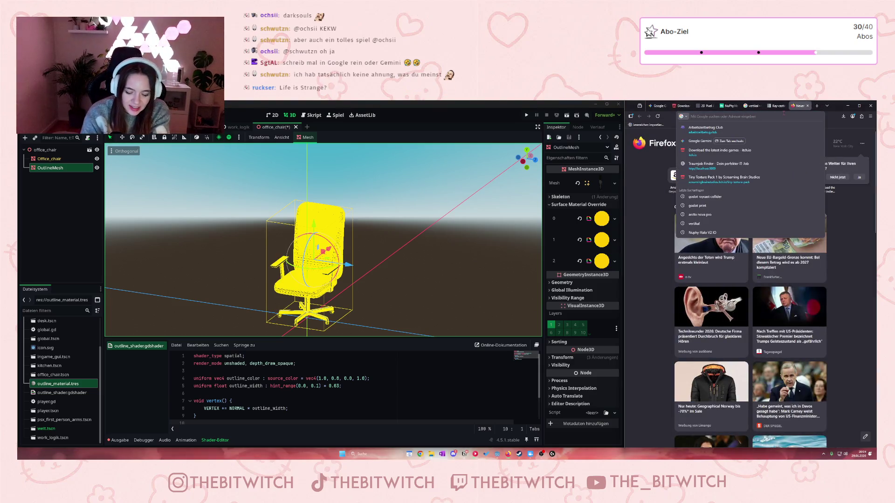
type("spiel")
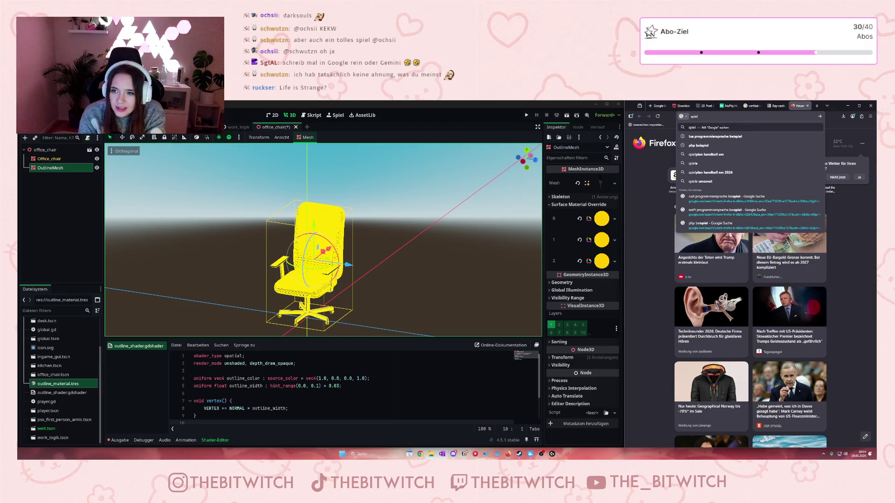
type(" entscheidungen u")
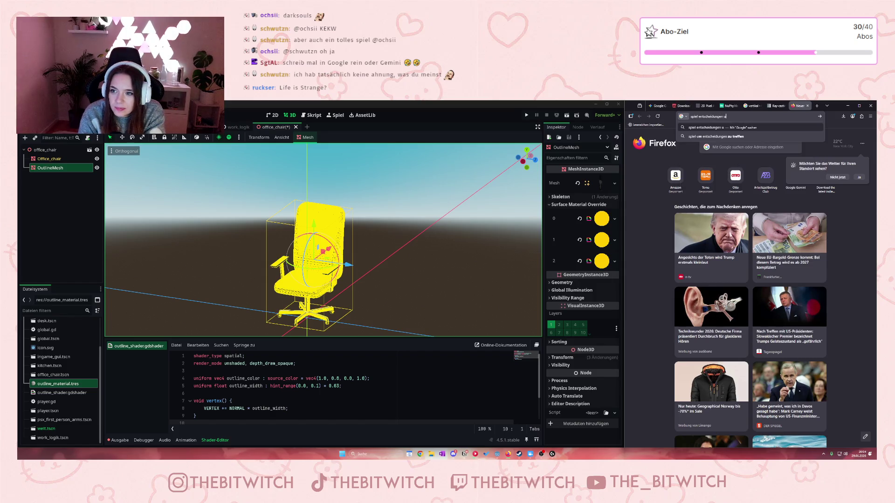
key("BackSpace")
type("zeit zurückspulen")
key("Return")
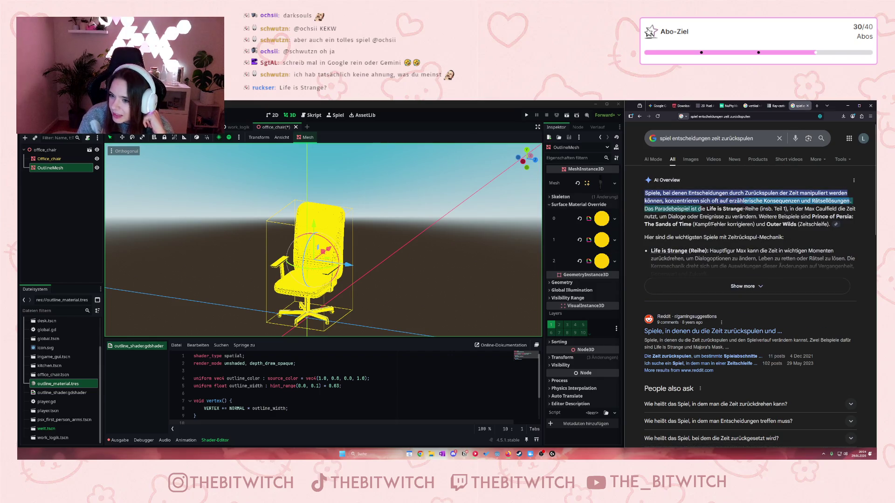
left_click(779, 138)
Search Google Images for 'life is strange'
type("life is strange")
key("Return")
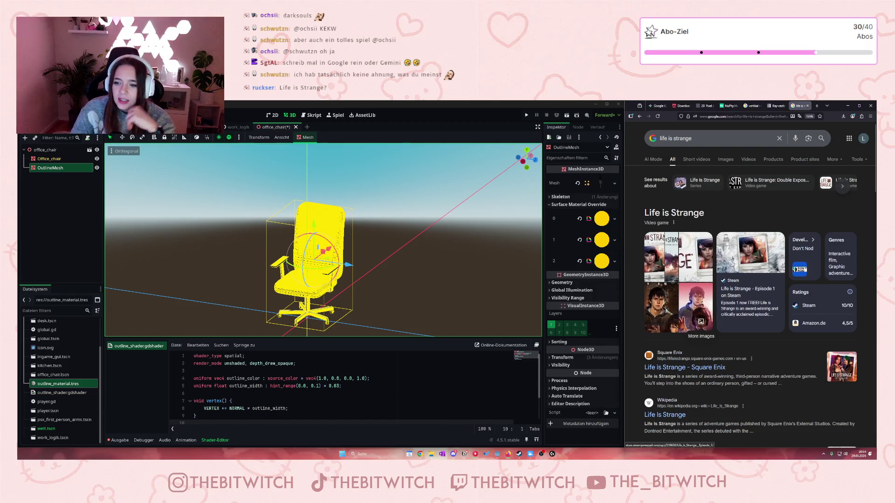
left_click(726, 160)
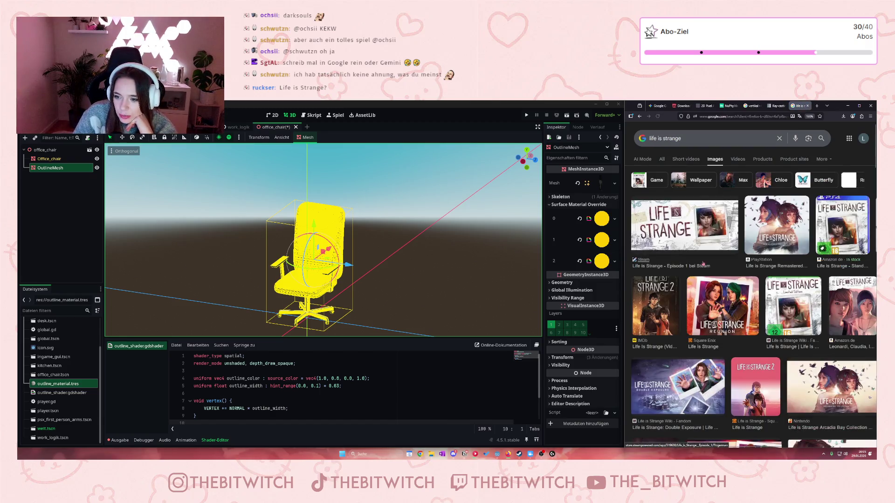
Scroll through many rows of Life is Strange image results
scroll(703, 264, "down", 5)
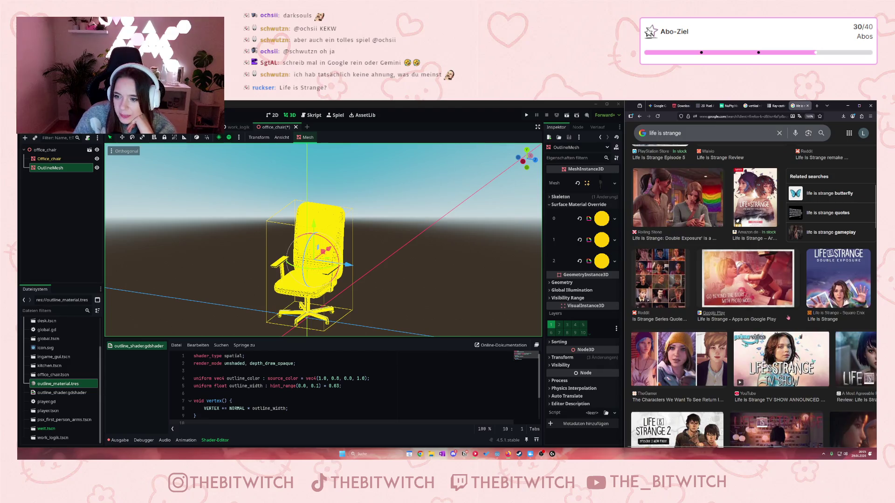
scroll(846, 316, "down", 3)
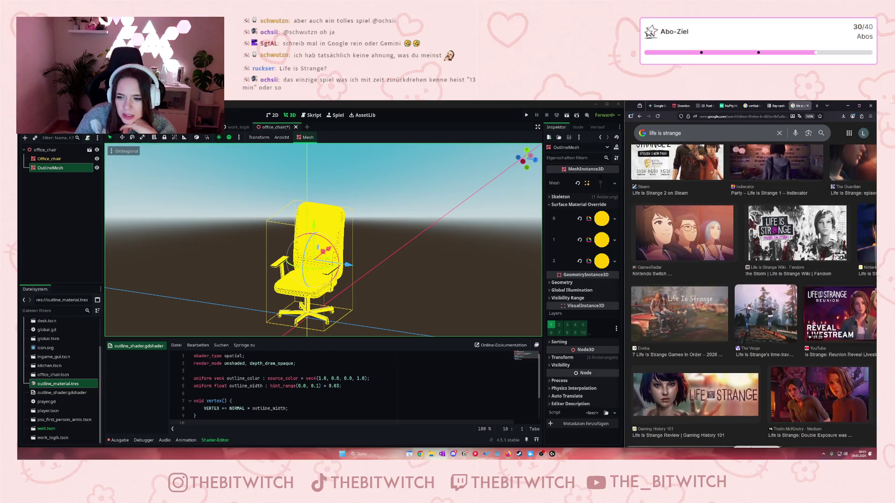
scroll(823, 320, "down", 6)
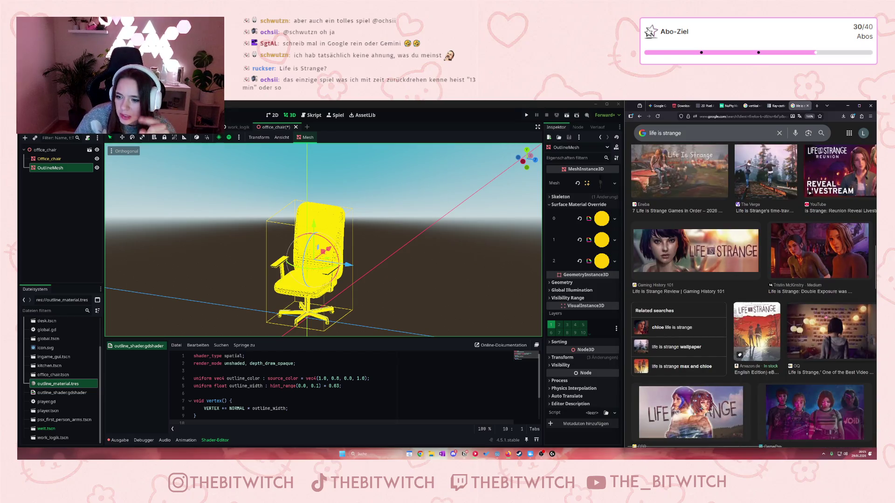
scroll(825, 318, "down", 3)
scroll(823, 317, "down", 3)
scroll(824, 317, "down", 3)
scroll(822, 313, "down", 2)
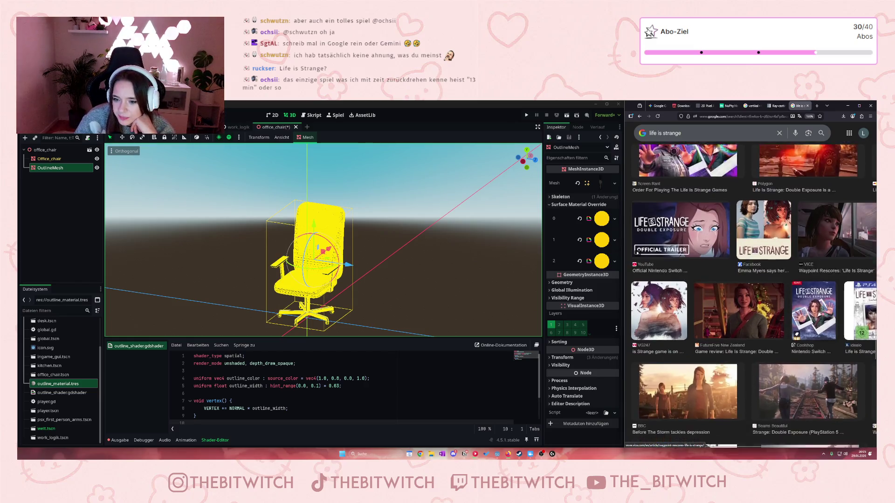
scroll(823, 313, "down", 3)
scroll(825, 312, "down", 3)
scroll(826, 311, "down", 5)
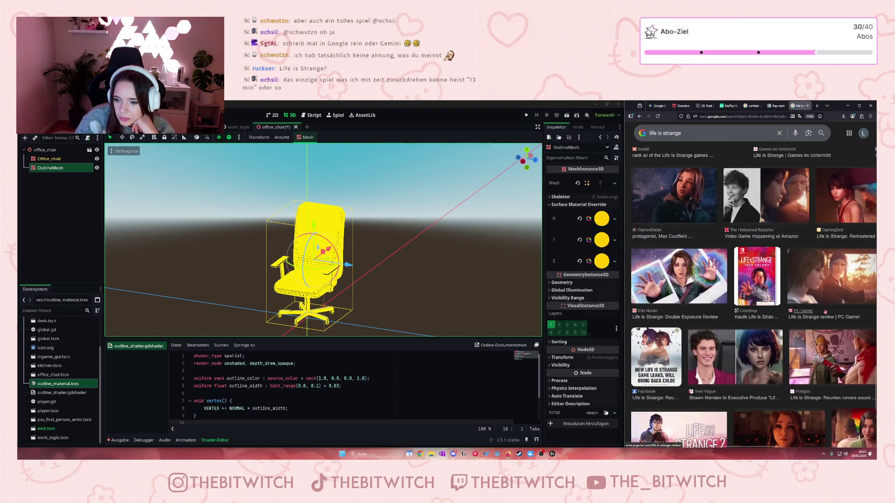
scroll(826, 310, "down", 3)
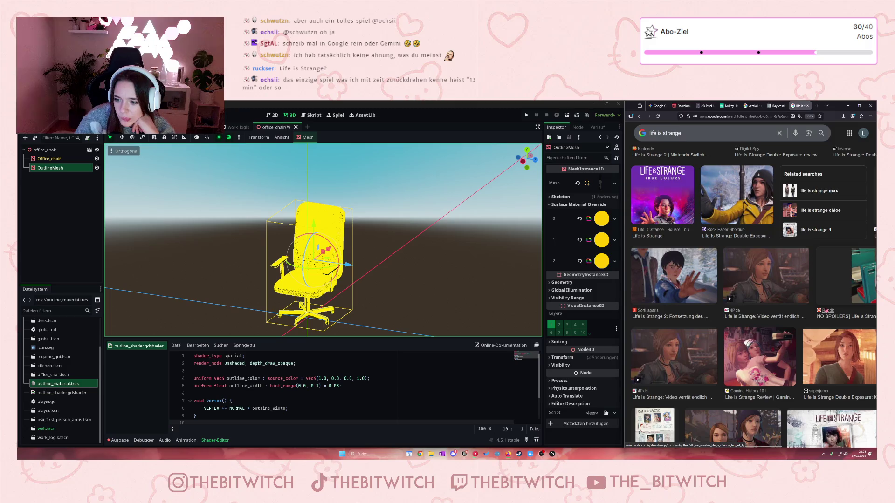
scroll(827, 308, "down", 4)
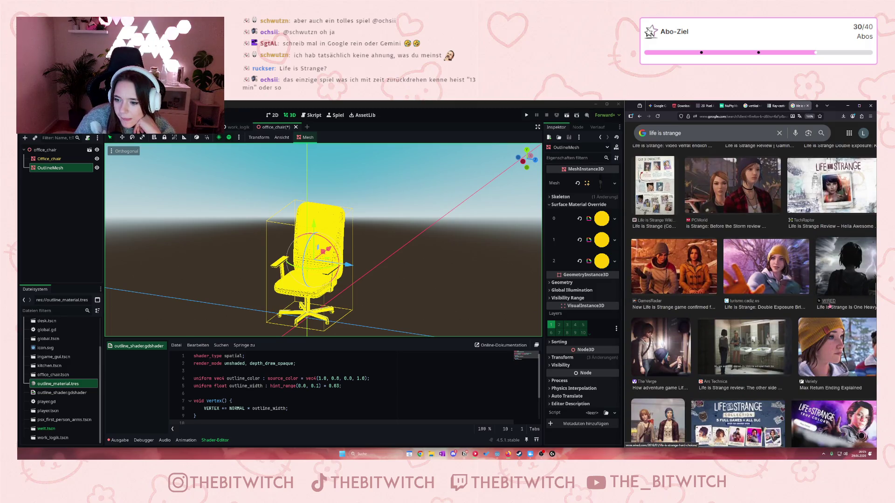
scroll(829, 306, "down", 5)
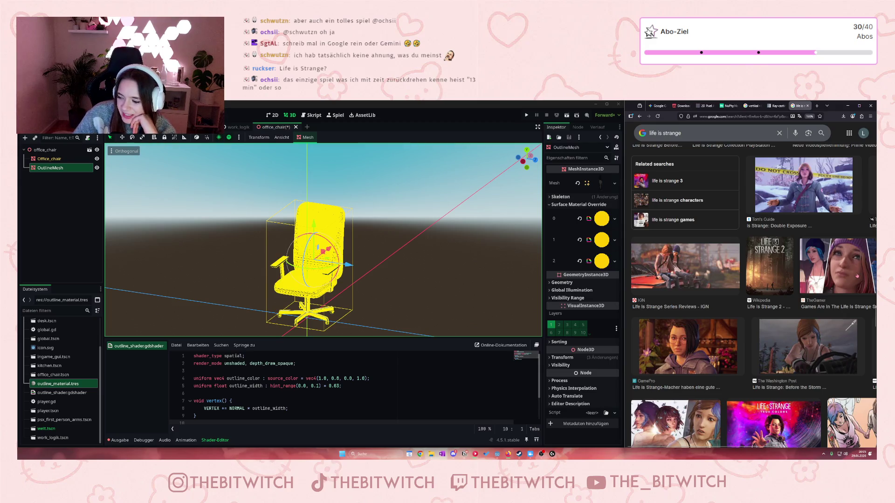
scroll(848, 280, "down", 3)
scroll(821, 296, "down", 2)
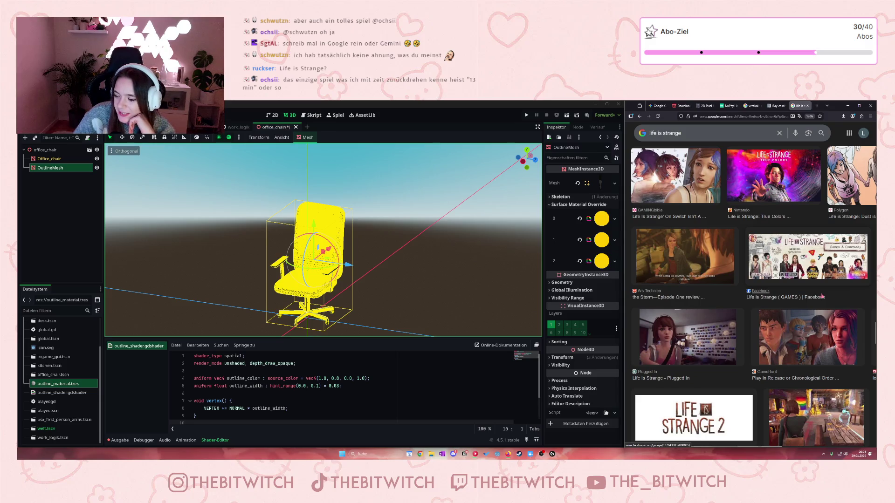
scroll(823, 297, "down", 3)
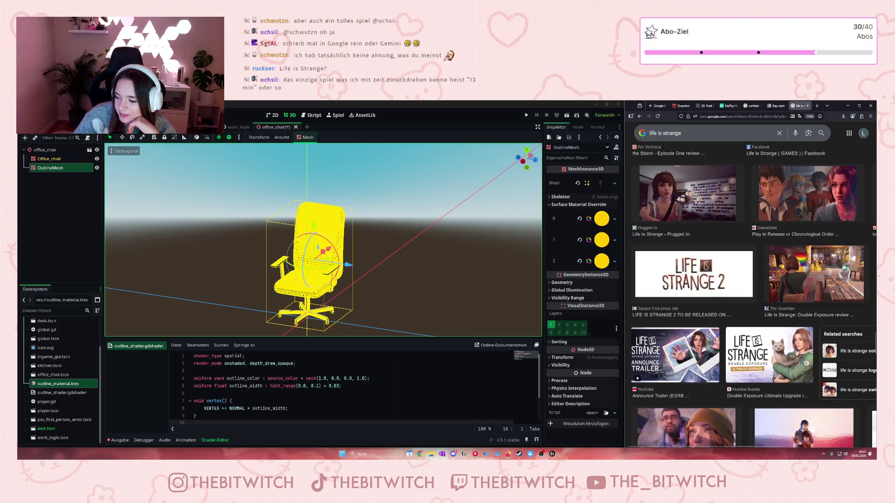
scroll(837, 288, "down", 3)
scroll(838, 288, "down", 3)
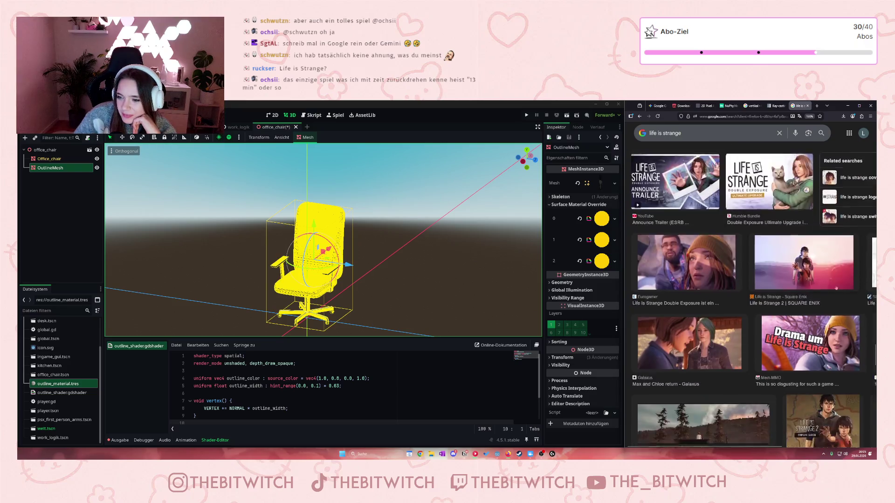
scroll(744, 259, "down", 3)
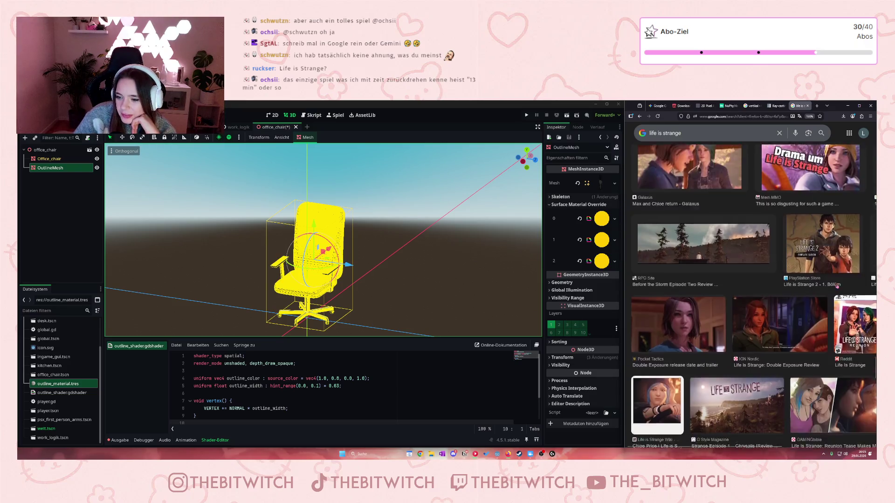
scroll(744, 259, "down", 2)
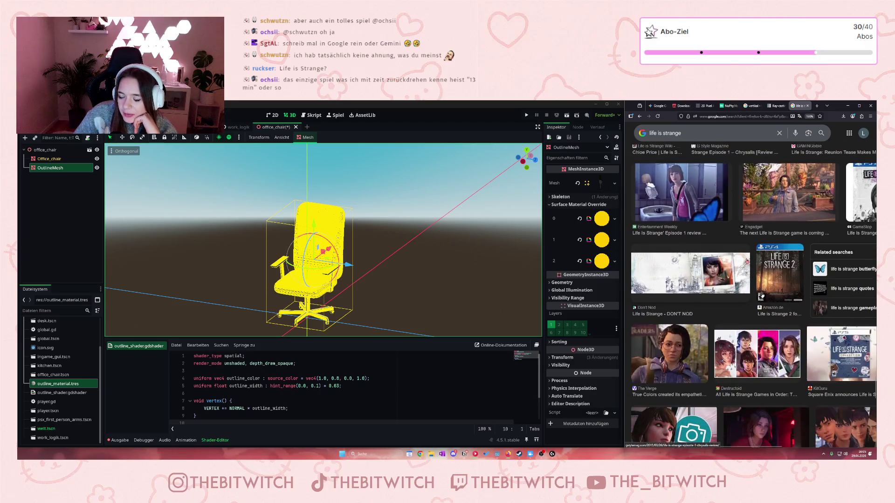
scroll(743, 259, "down", 2)
left_click(706, 139)
Refine to 'life is strange screenshot' and preview the MobyGames Episode 1 screenshot
type("screenshot")
key("Return")
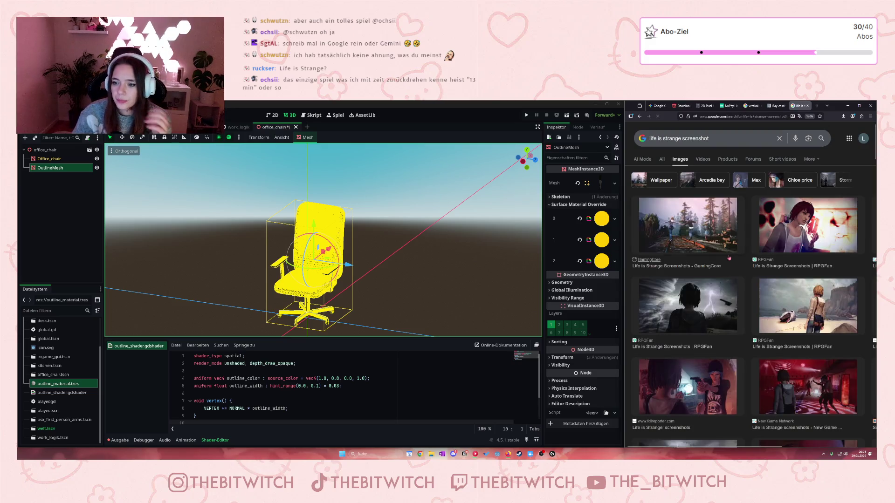
scroll(745, 243, "down", 5)
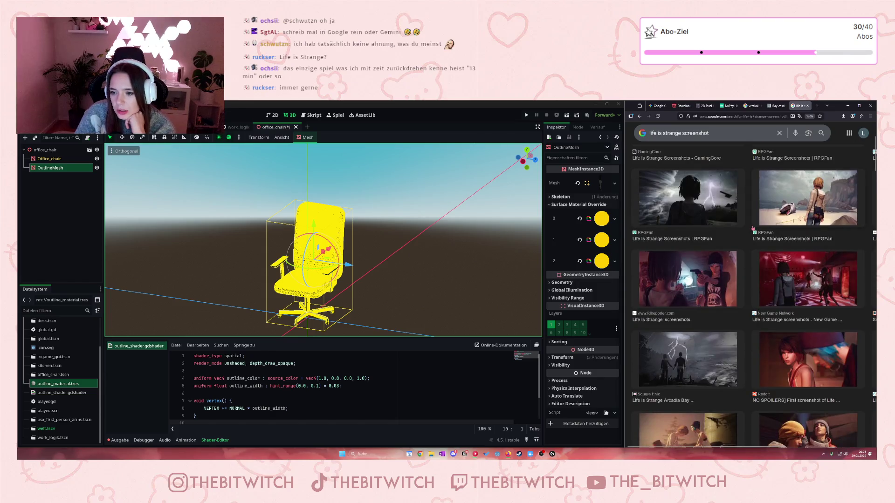
scroll(765, 243, "down", 10)
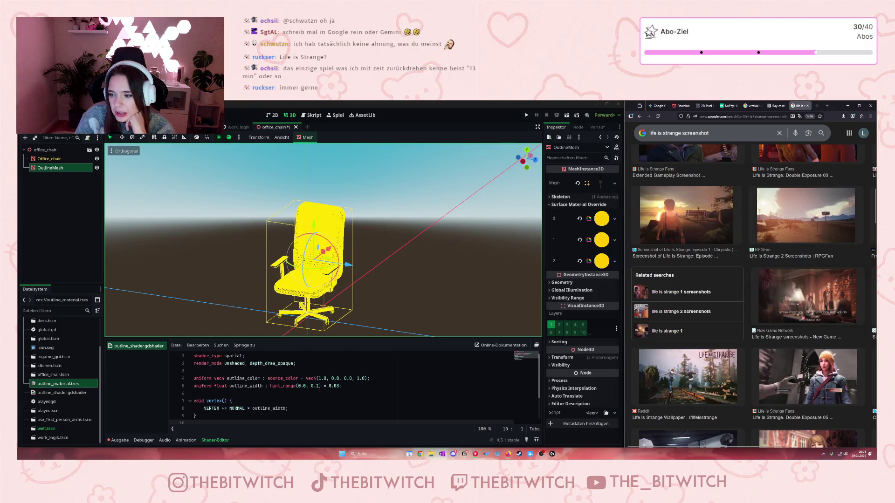
scroll(792, 239, "down", 2)
scroll(789, 303, "down", 1)
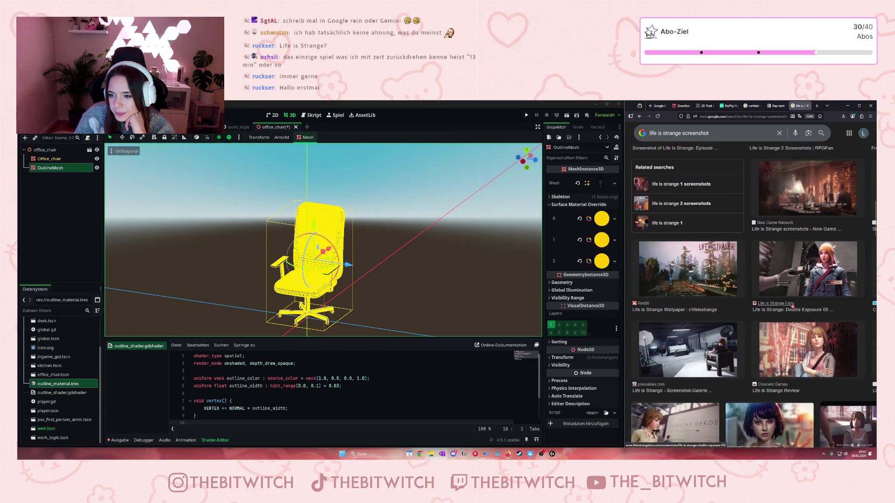
scroll(789, 303, "down", 8)
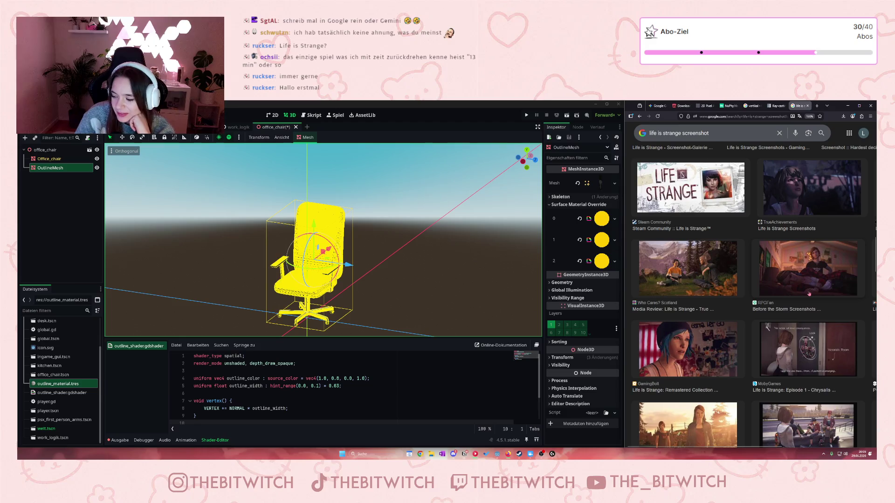
scroll(798, 295, "down", 1)
left_click(798, 295)
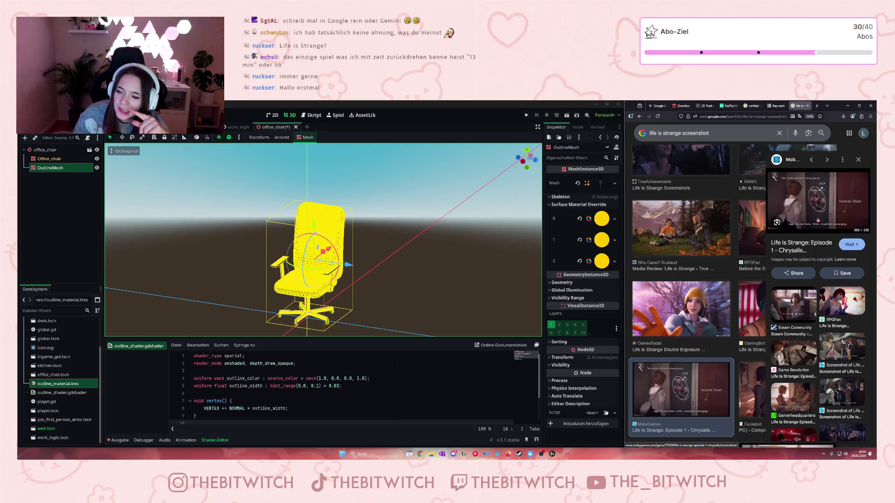
scroll(263, 249, "down", 4)
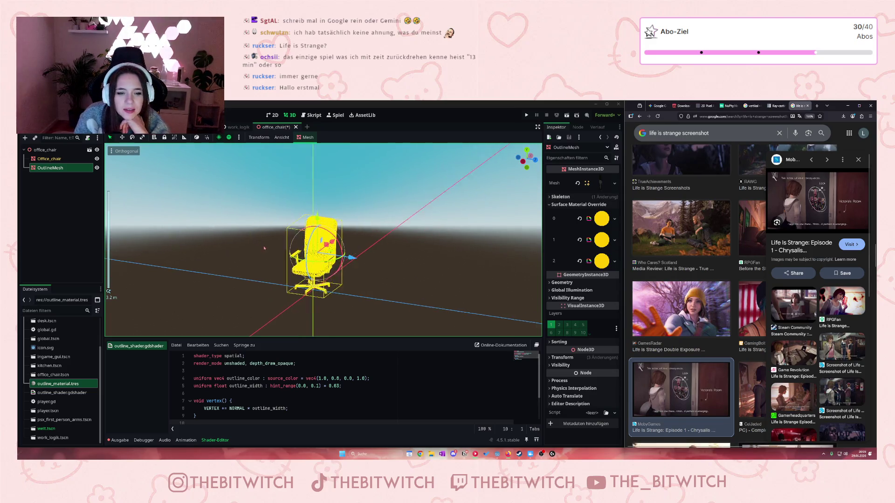
Lower the alpha of outline_material.tres's yellow Outline Color to 83 and save the scene
scroll(264, 248, "up", 5)
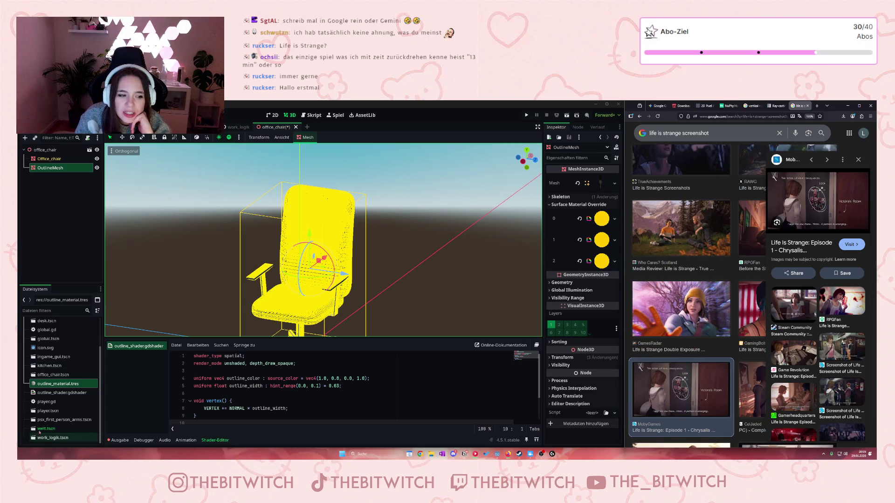
left_click(75, 394)
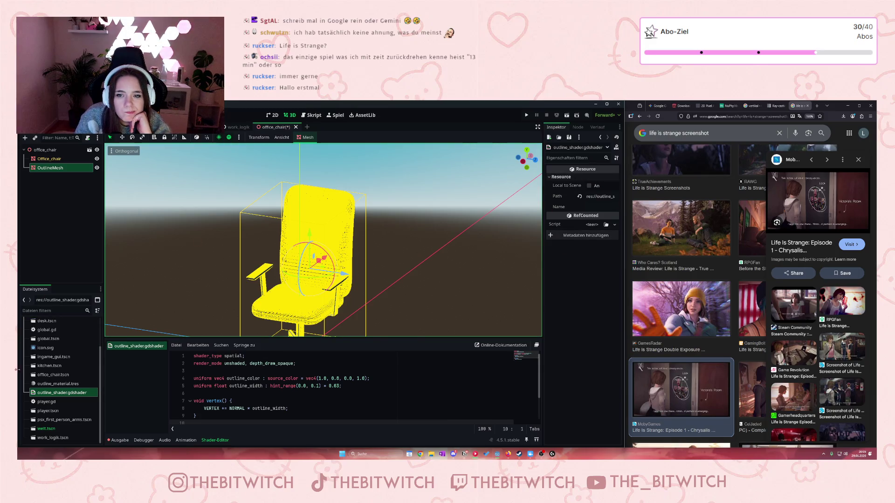
left_click(48, 384)
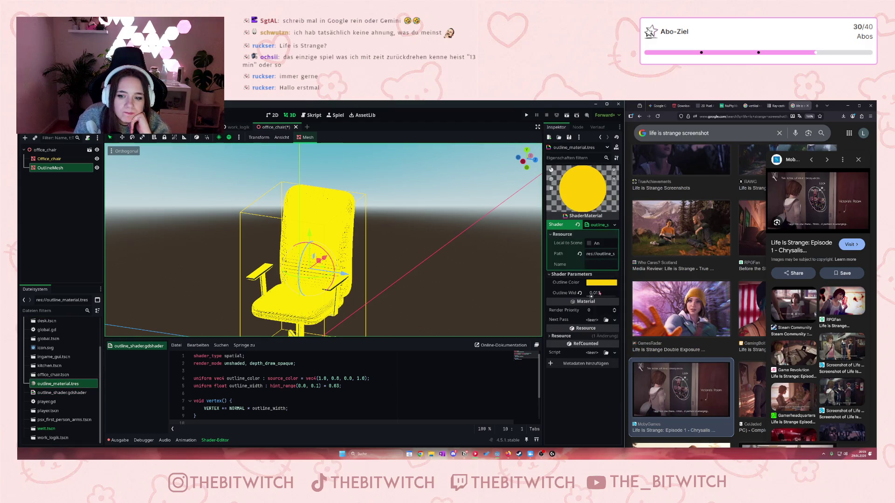
left_click(600, 282)
left_click(574, 255)
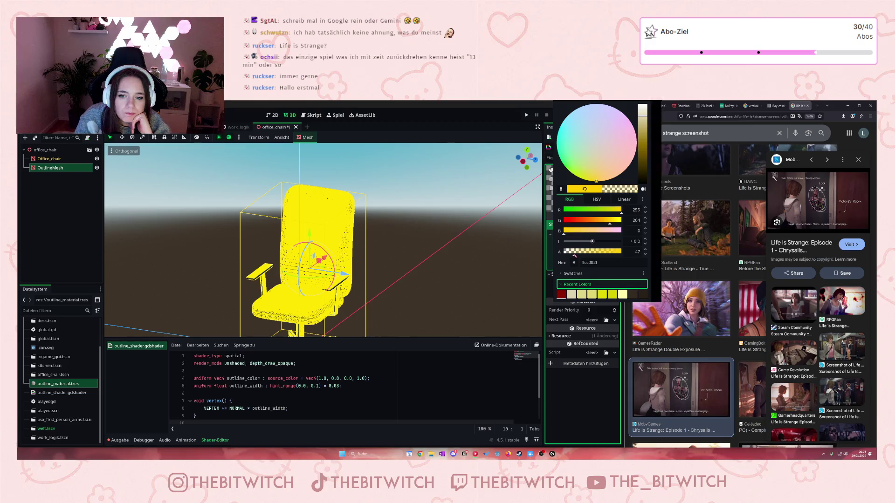
left_click_drag(574, 255, 582, 255)
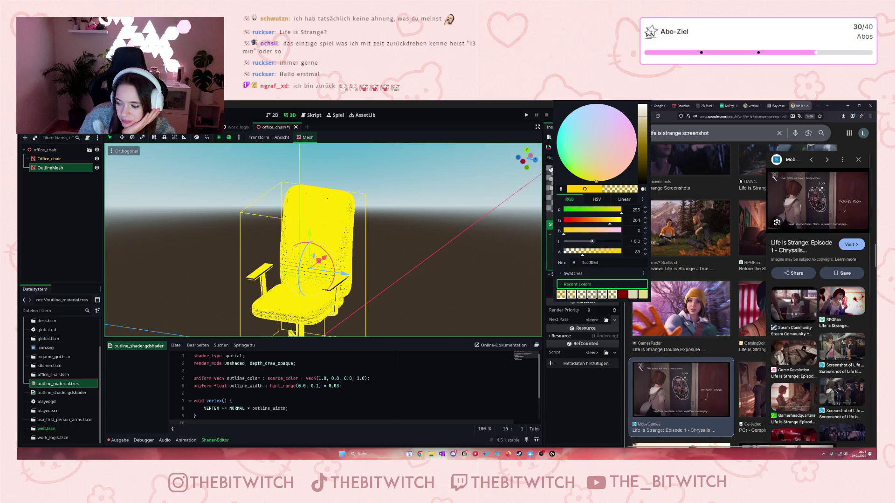
left_click(563, 402)
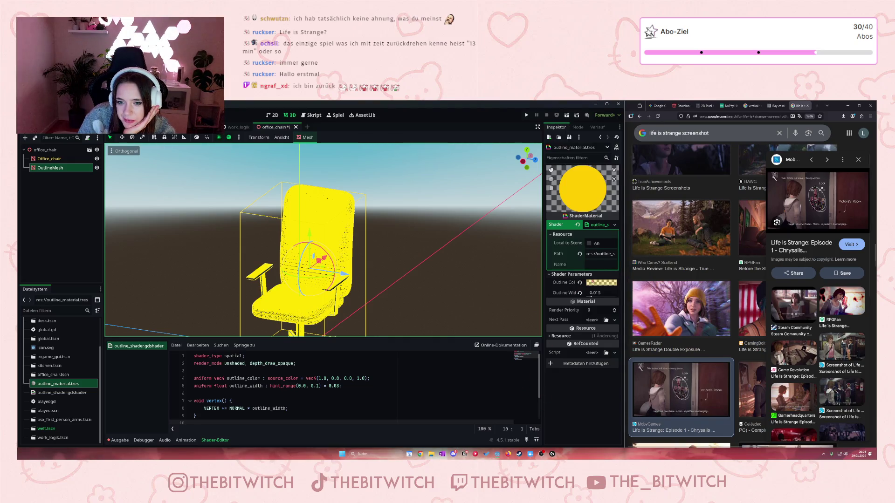
left_click(399, 263)
key("ctrl+s")
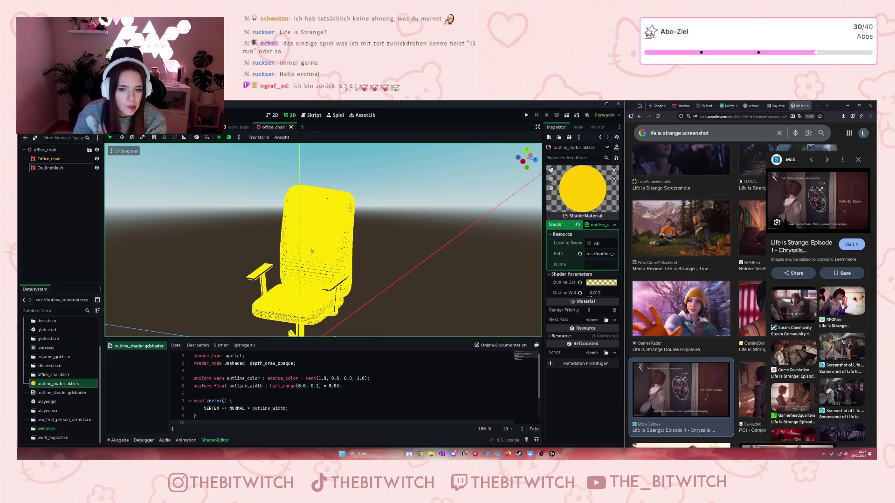
Inspect the OutlineMesh node's slot 0 material and run the game
left_click(321, 251)
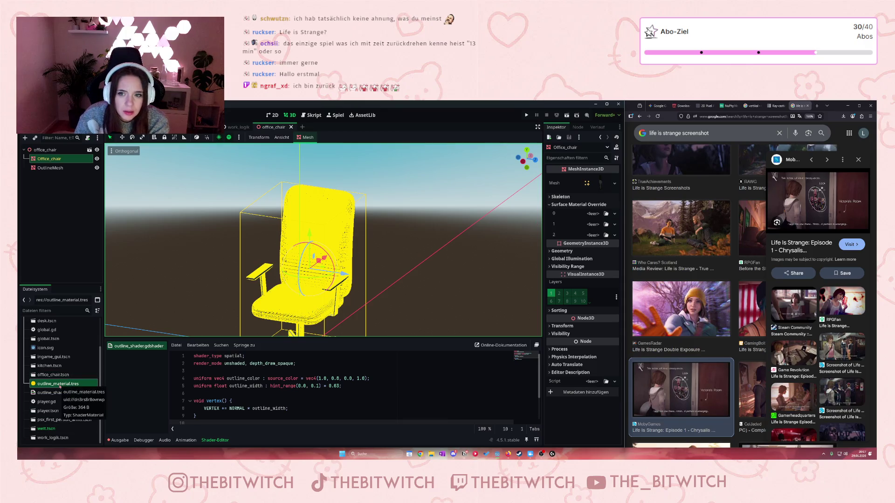
left_click(57, 169)
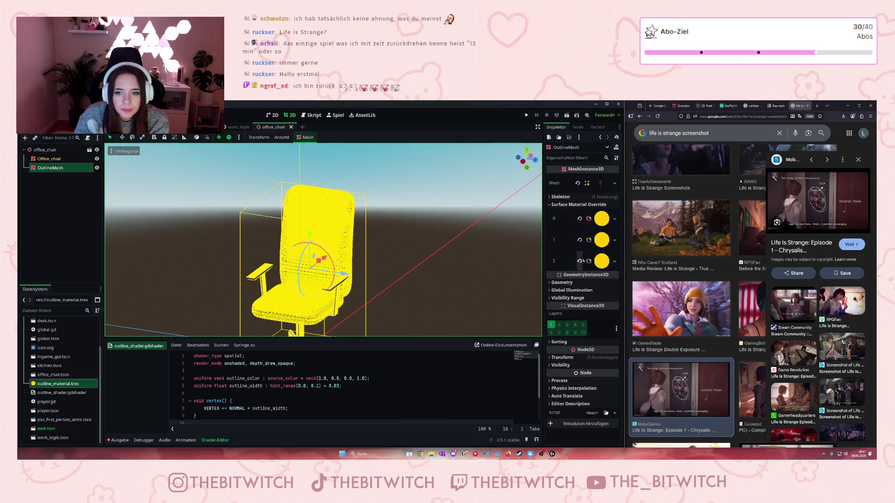
left_click(601, 219)
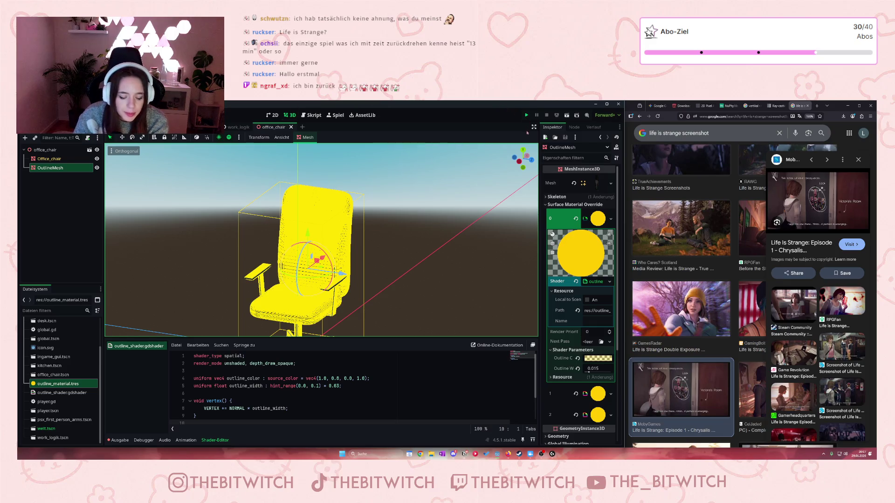
left_click(526, 115)
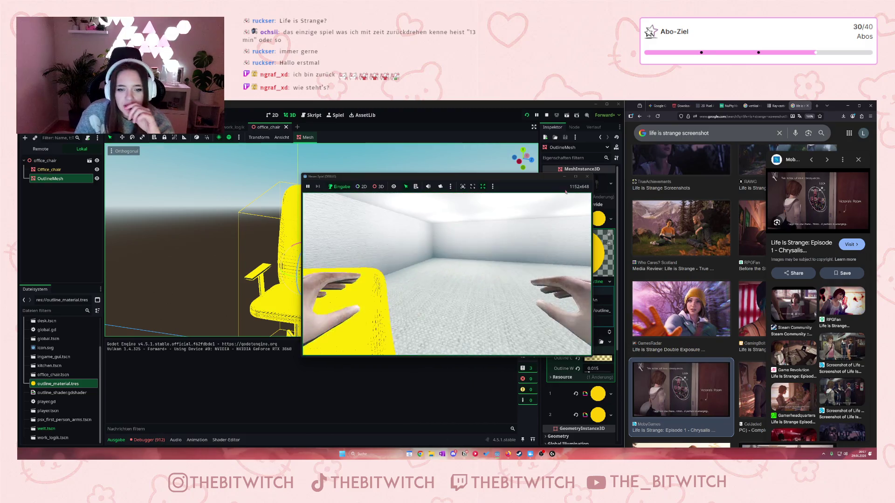
Stop the running game and collapse OutlineMesh's slot 0 material details
key("F8")
mouse_move(598, 361)
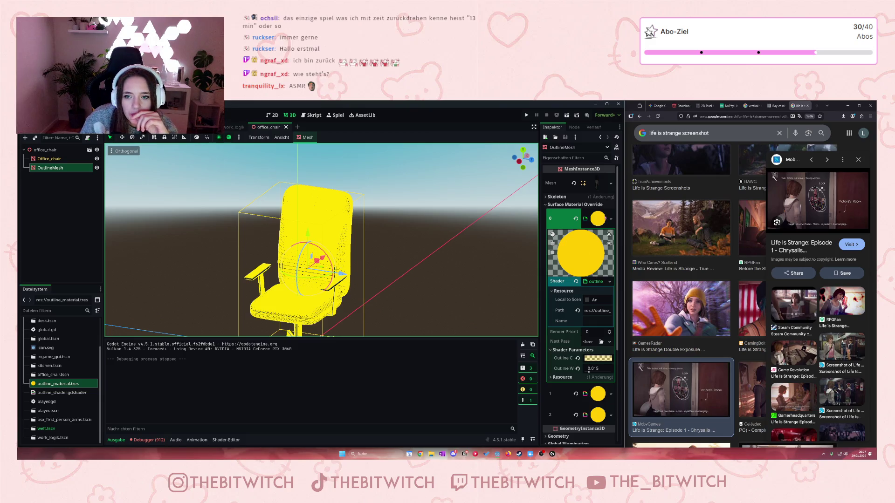
left_click(601, 219)
Delete the OutlineMesh node, undo the deletion, and expand its slot 0 material again
key("Delete")
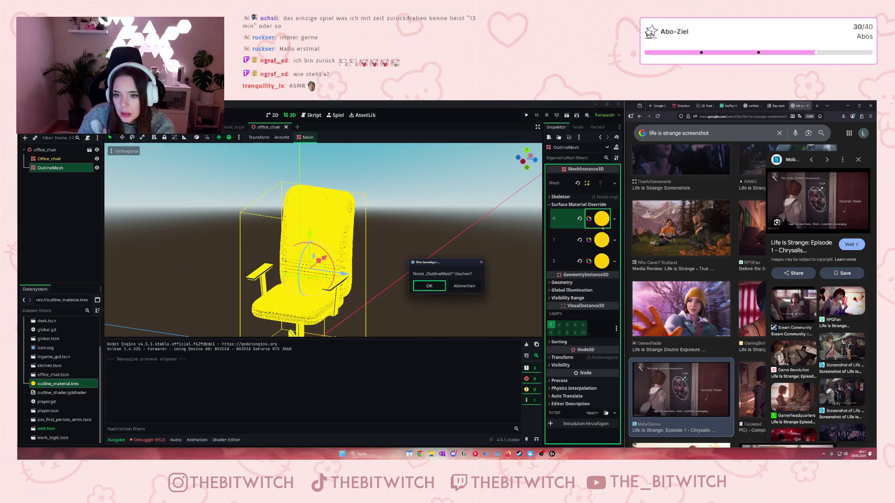
key("Return")
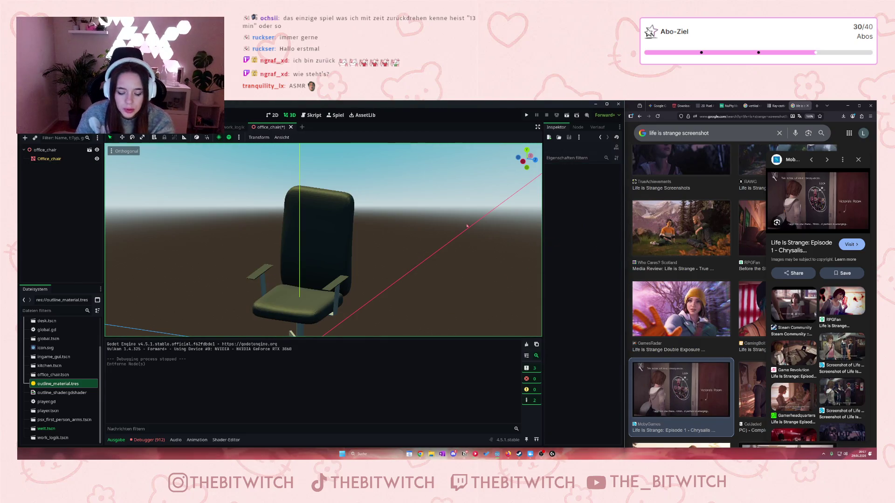
key("ctrl+z")
left_click(50, 168)
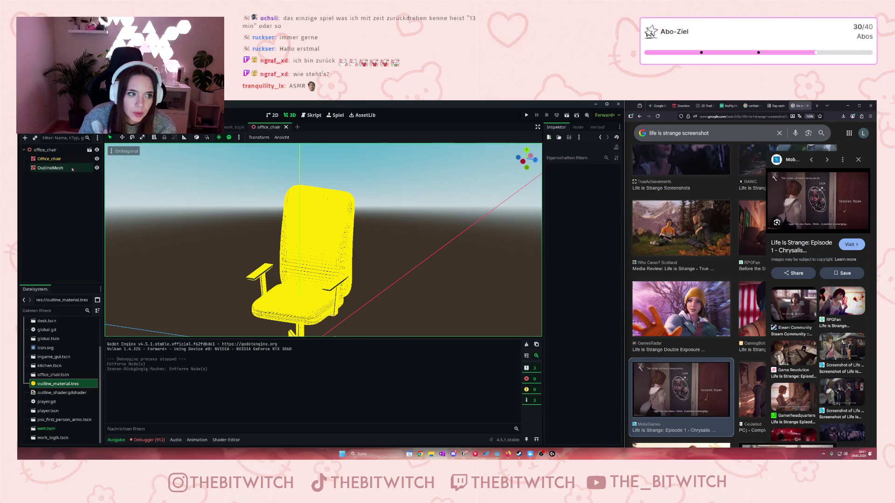
left_click(602, 219)
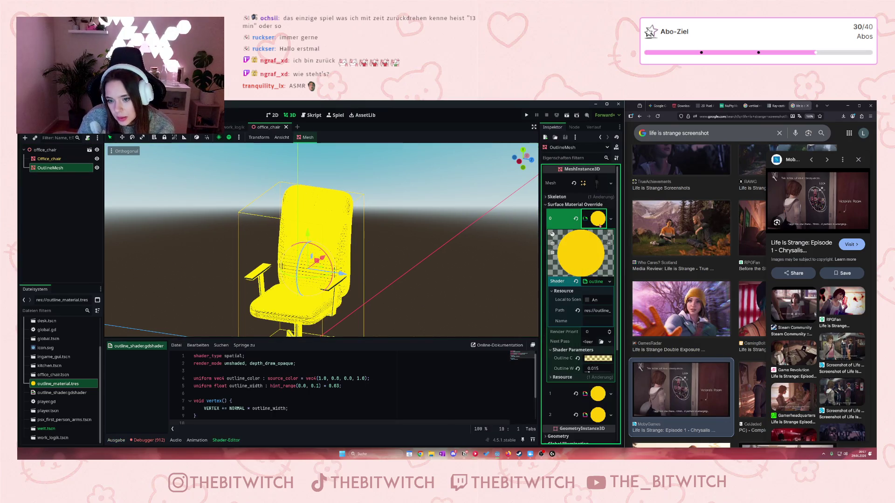
Clear OutlineMesh's material overrides on slots 0, 1 and 2, then open outline_material.tres
right_click(602, 218)
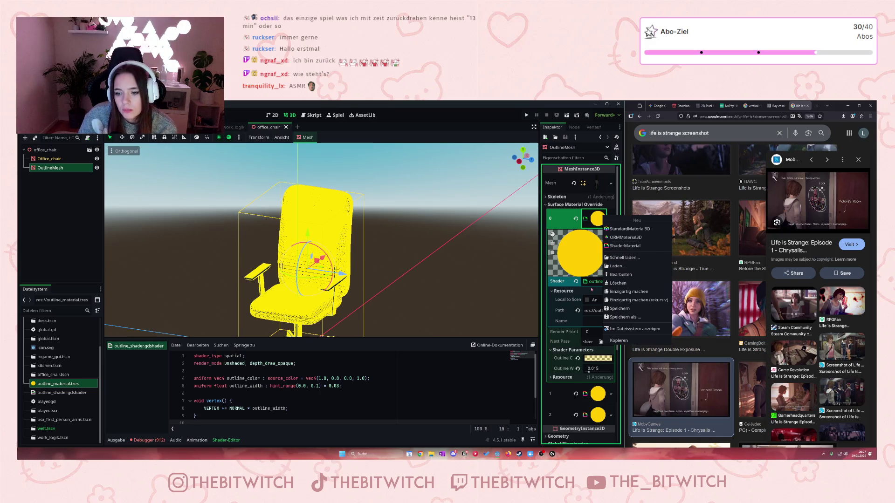
left_click(606, 283)
left_click(598, 229)
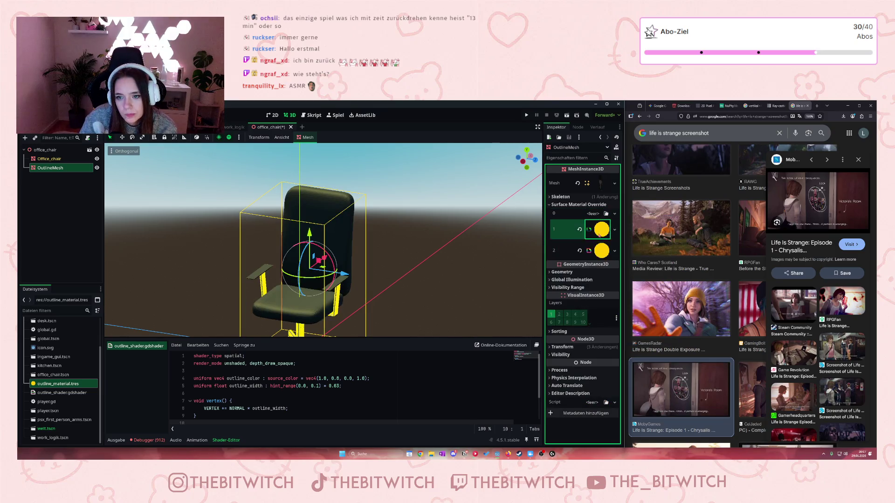
right_click(598, 229)
left_click(613, 301)
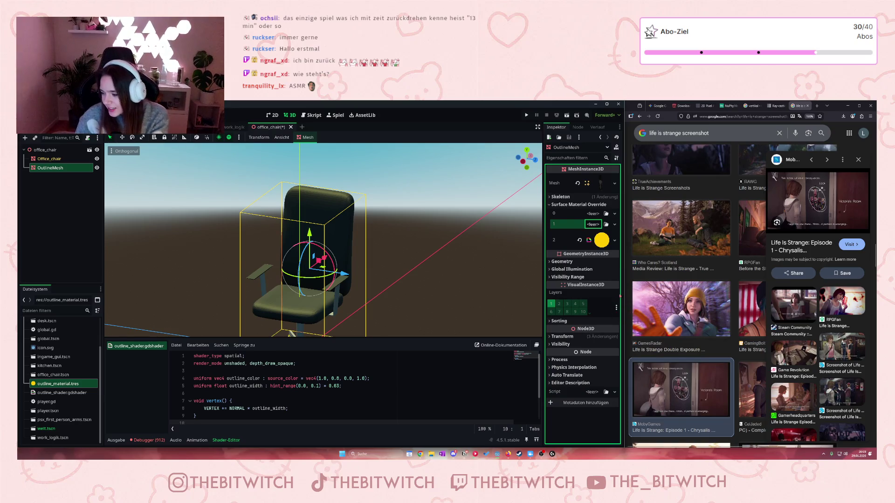
left_click(601, 240)
left_click(611, 240)
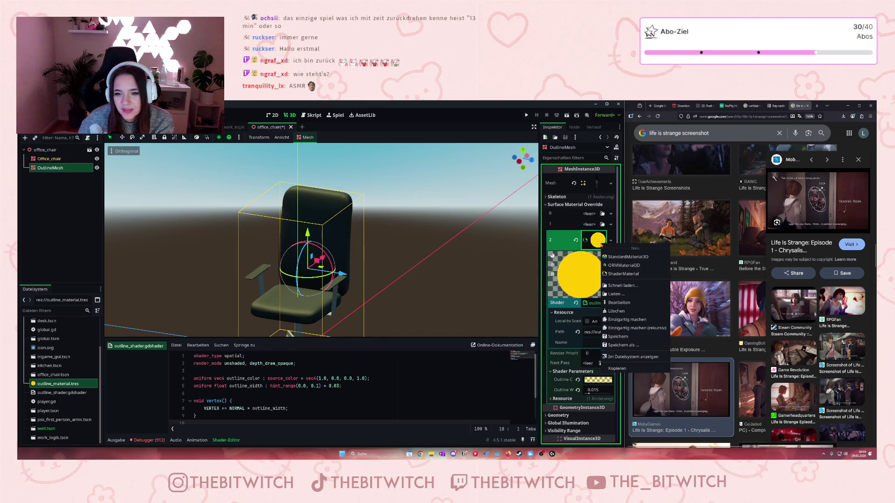
left_click(615, 311)
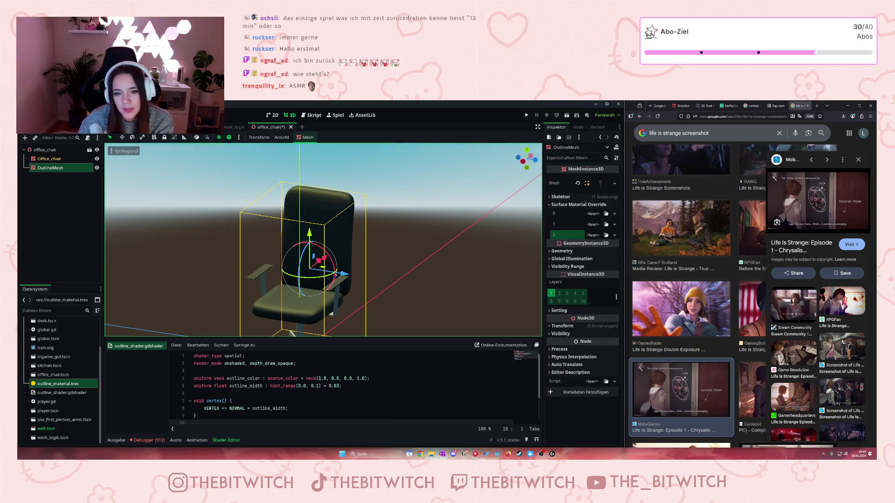
left_click(53, 386)
double_click(53, 386)
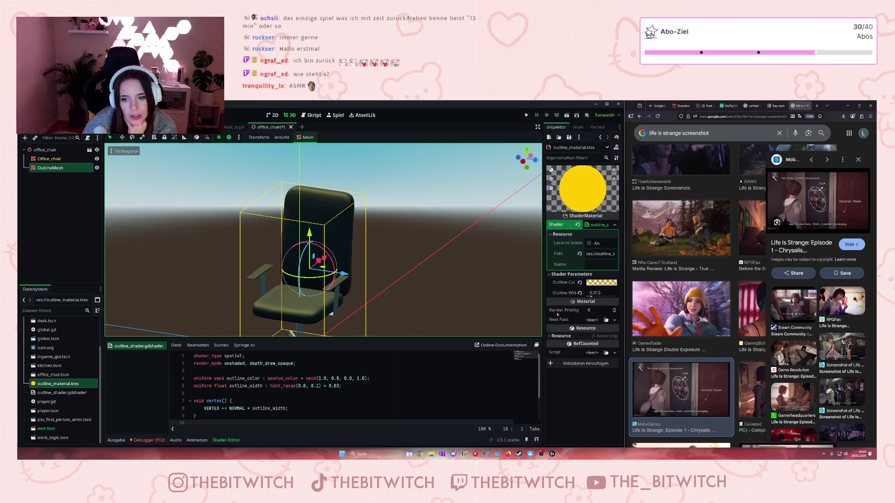
Apply outline_material.tres to OutlineMesh's surface slot 0 with outline width 0.05
left_click(557, 315)
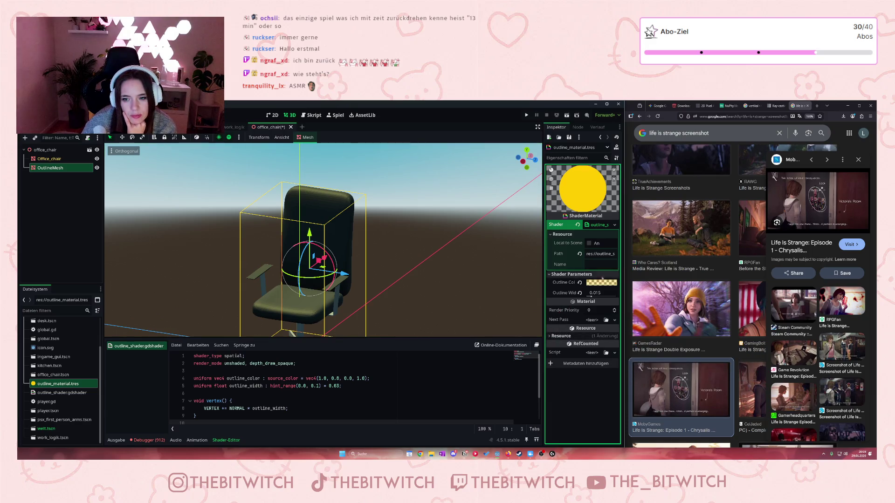
left_click(601, 282)
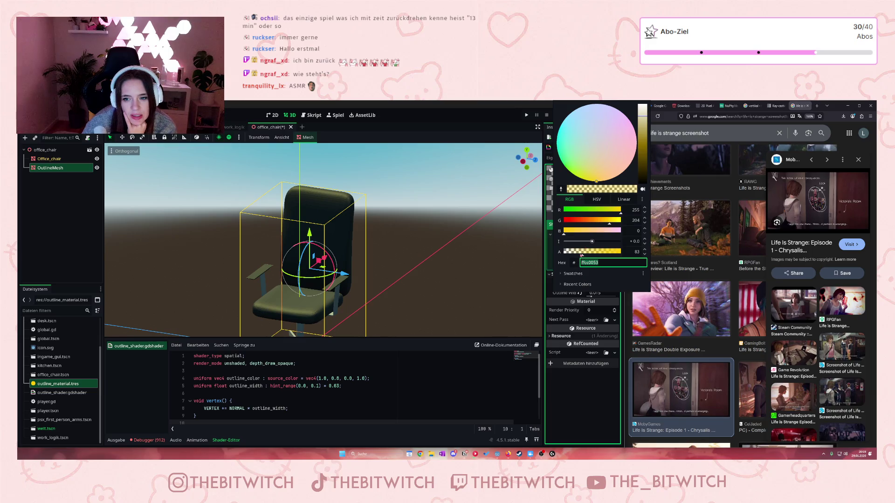
key("Escape")
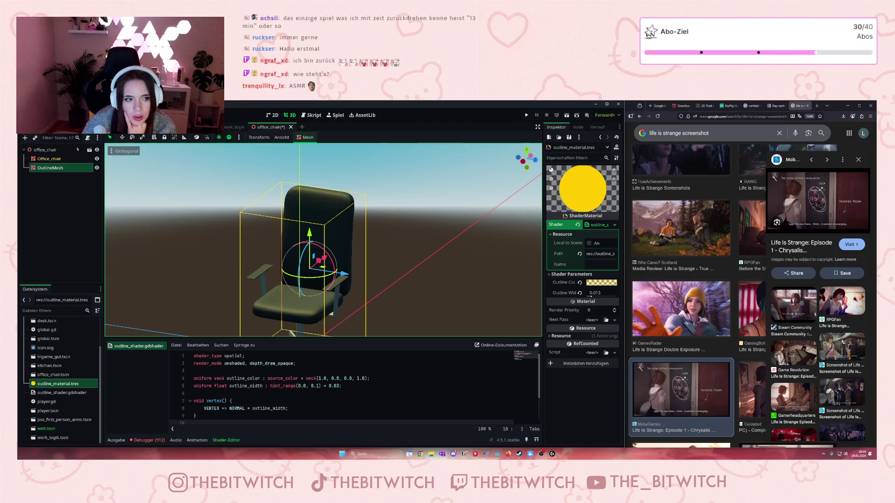
left_click(50, 168)
mouse_move(42, 385)
left_mouse_down()
mouse_move(177, 326)
mouse_move(601, 218)
mouse_move(591, 217)
left_mouse_up()
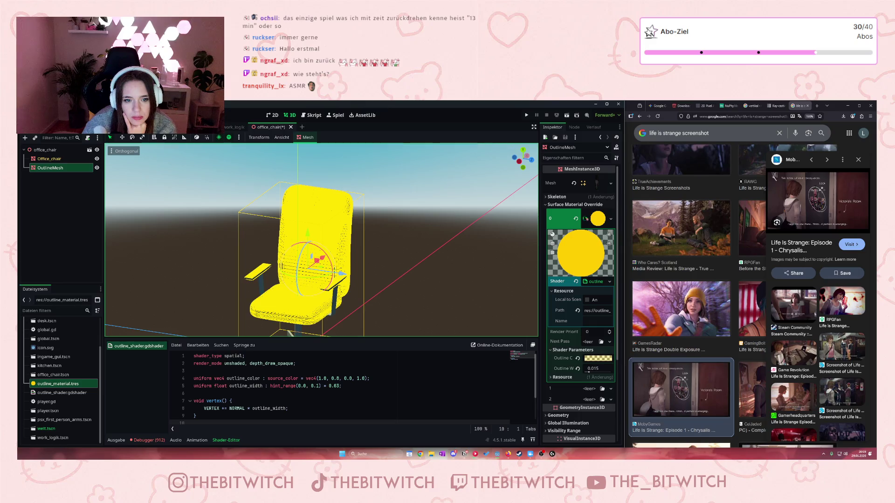
mouse_move(589, 371)
left_mouse_down()
mouse_move(598, 377)
mouse_move(585, 372)
left_mouse_up()
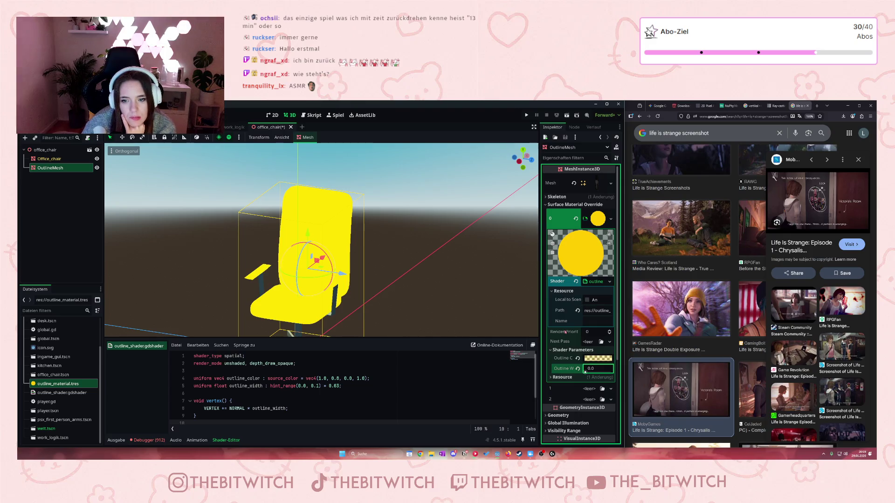
Change the outline colour to a pale yellow-green in the color wheel
left_click(587, 358)
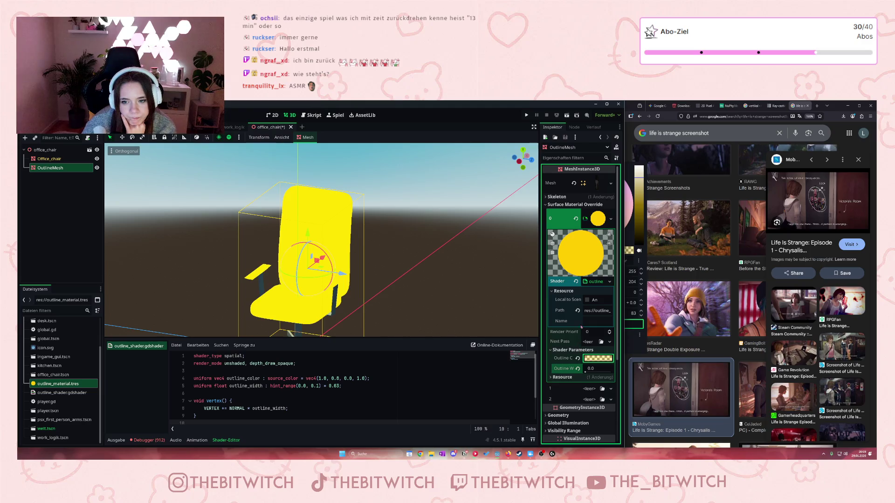
left_click(583, 212)
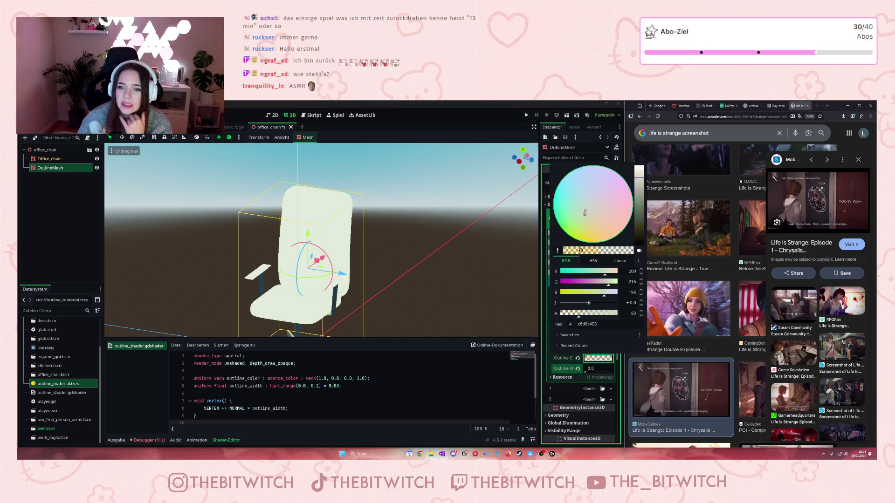
left_click(576, 242)
Edit the alpha of the shader's default outline_color vec4 to 0.2
left_click(359, 388)
scroll(359, 388, "down", 2)
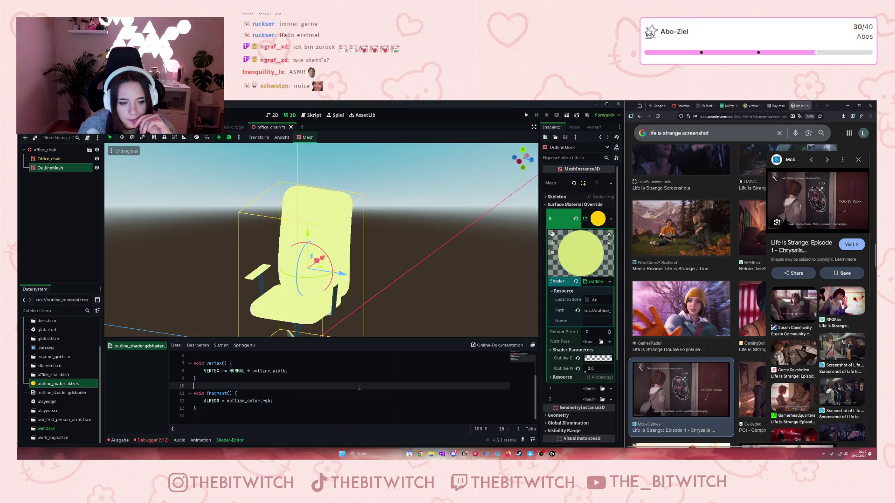
scroll(366, 395, "up", 2)
left_click(356, 378)
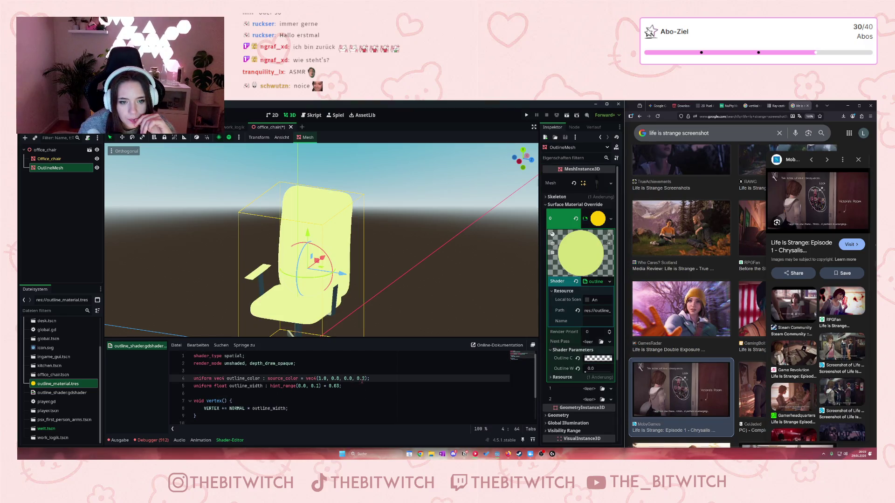
left_click(364, 378)
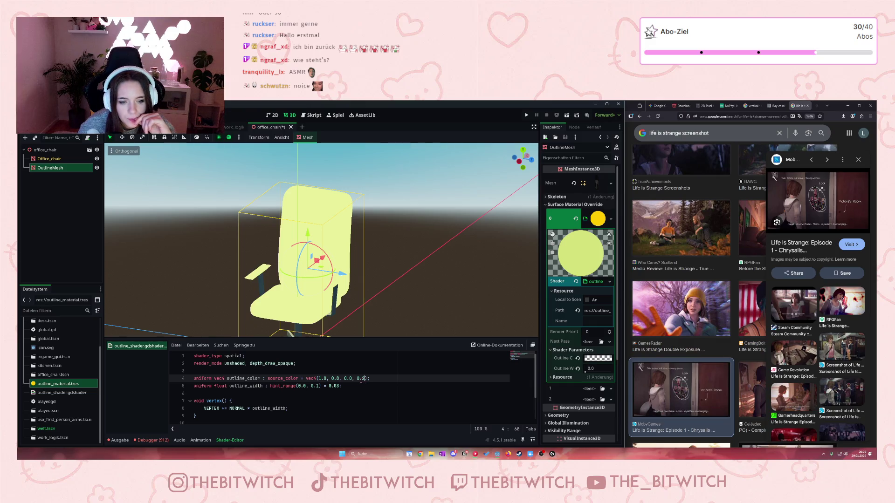
left_click(775, 106)
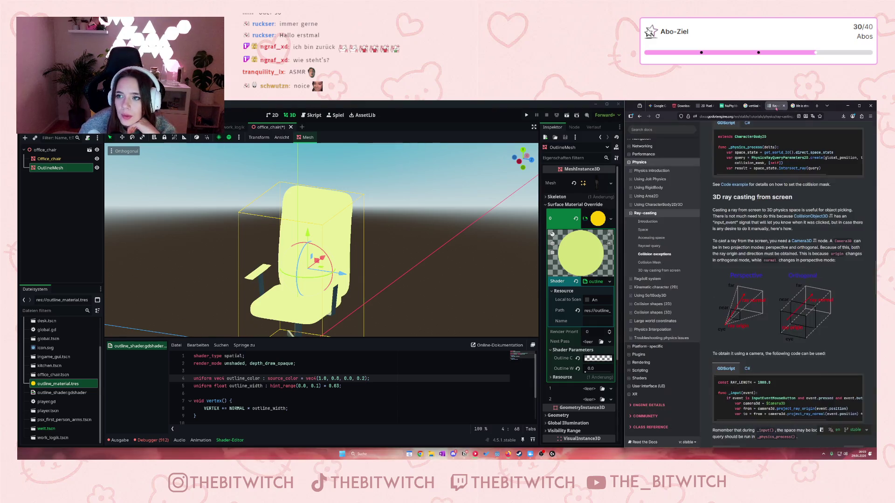
Review the outline shader code in the Gemini chat tab
left_click(658, 106)
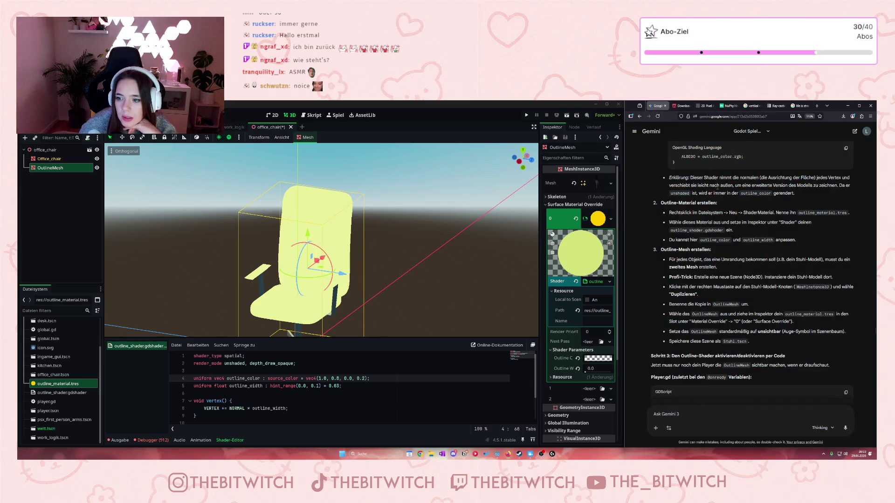
scroll(810, 251, "down", 5)
scroll(809, 252, "up", 5)
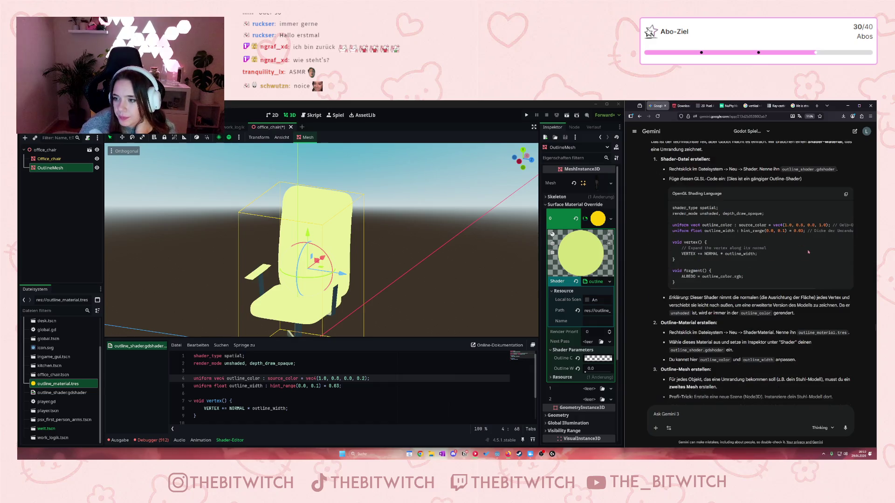
left_click_drag(748, 288, 798, 281)
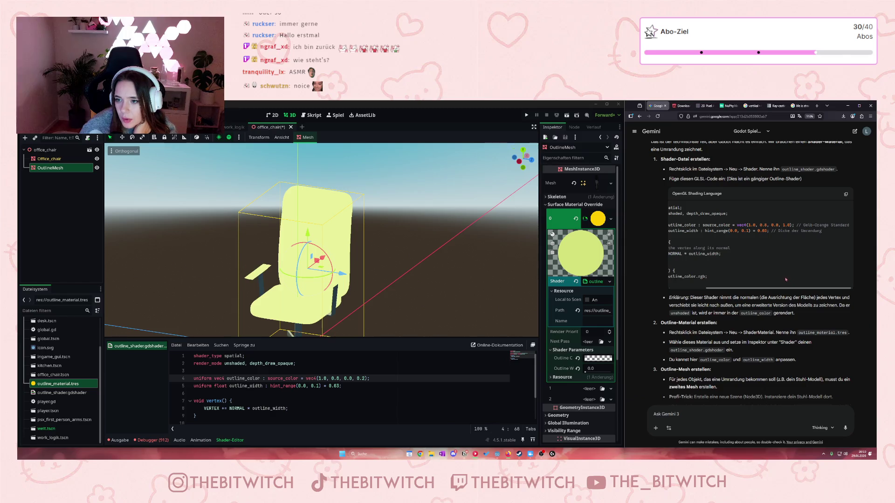
left_click_drag(781, 280, 748, 272)
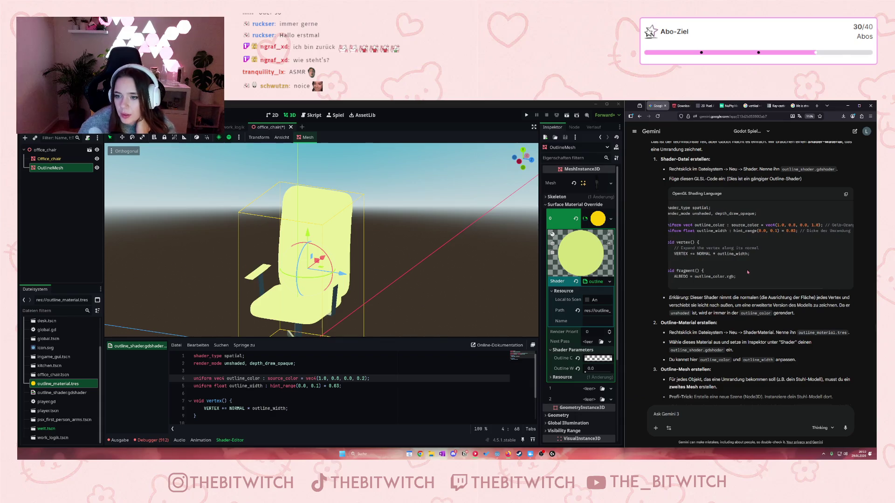
Search 'godot vec4' in a new tab and open the Godot Docs Shading language page
left_click(817, 106)
left_click(763, 116)
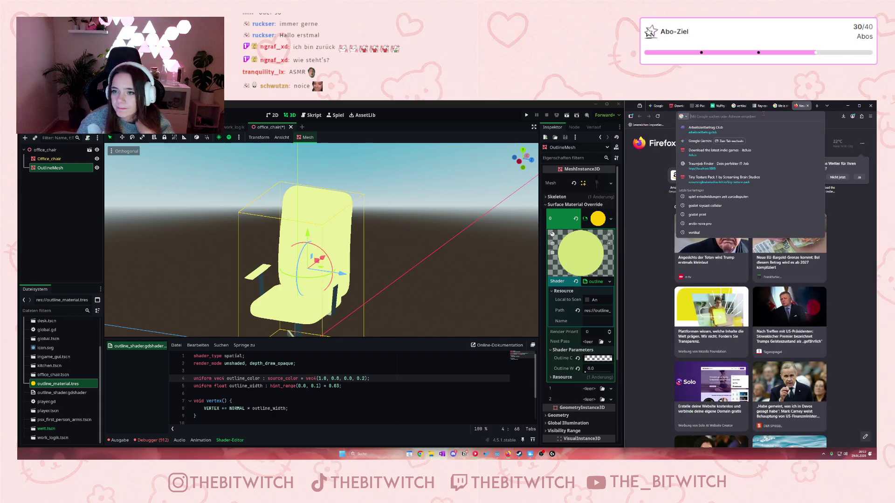
type("godot ve")
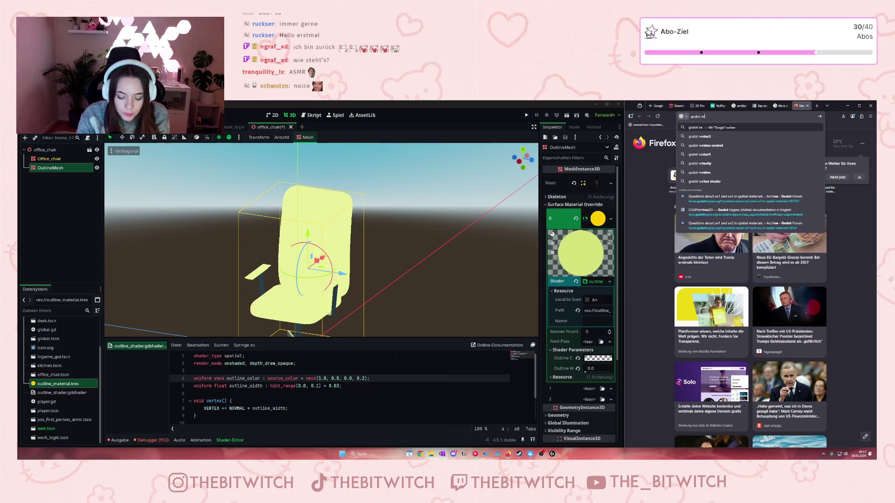
type("c4")
key("Return")
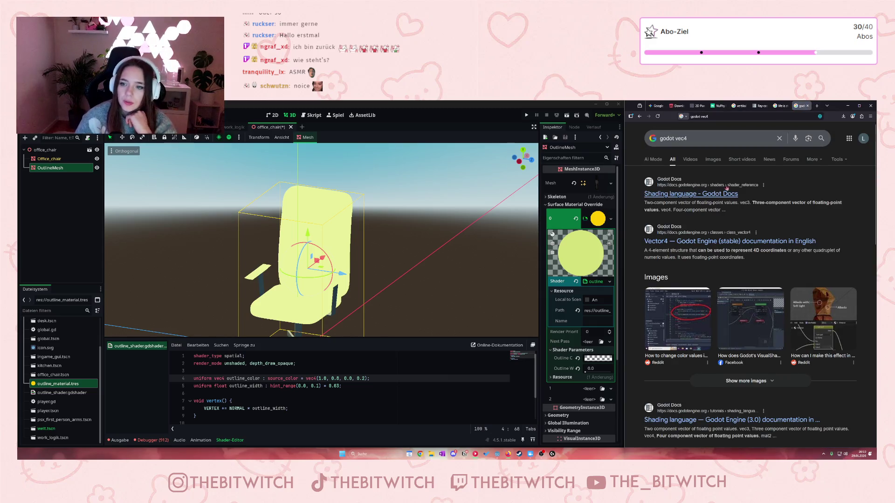
left_click(720, 192)
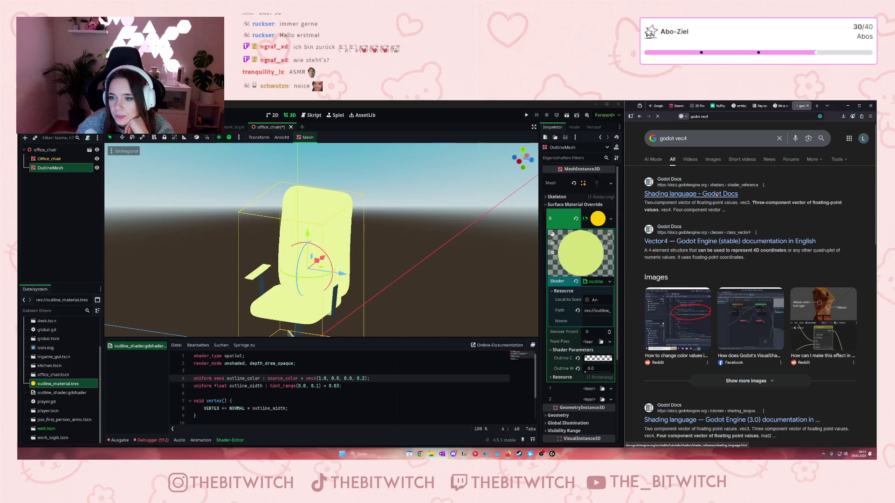
scroll(736, 303, "down", 2)
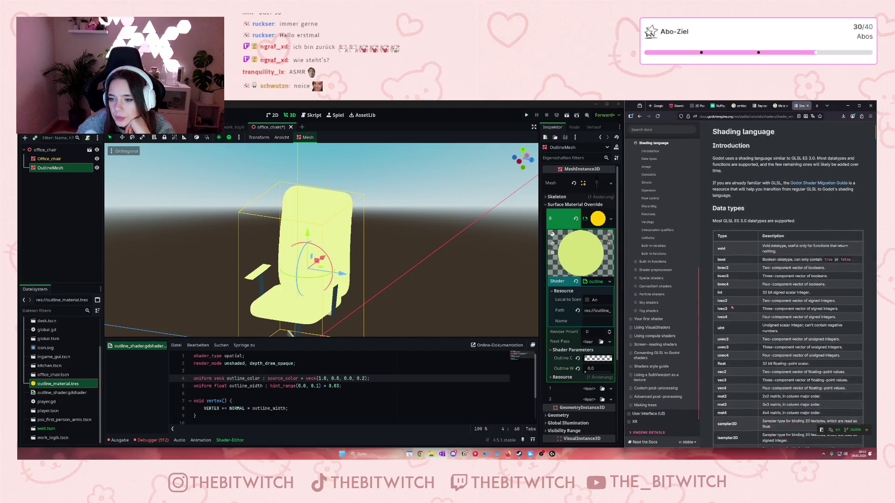